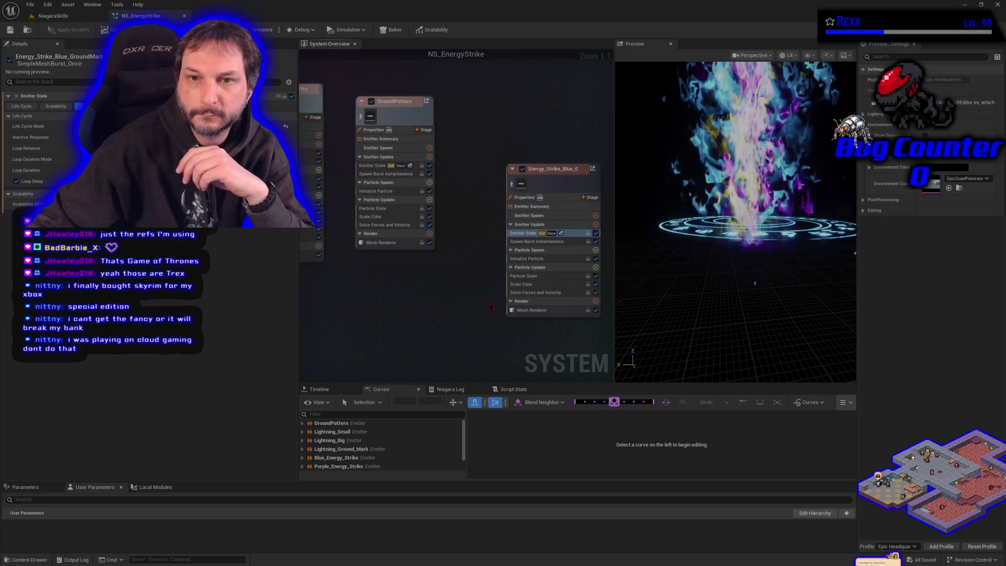
# Change the blue emitter's particle Color value mode, save, and move its node up-left
pyautogui.click(389, 192)
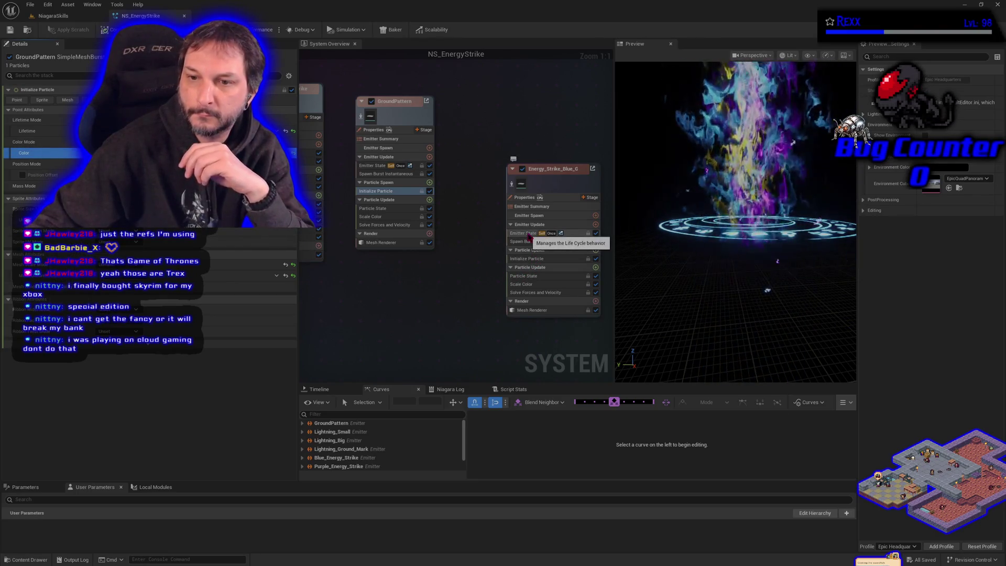
pyautogui.click(527, 258)
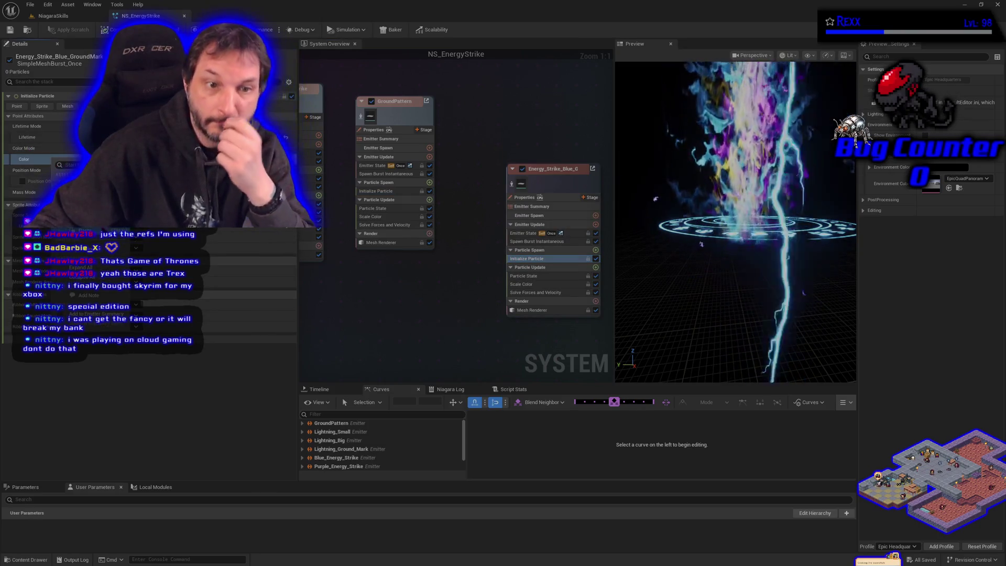
pyautogui.click(52, 160)
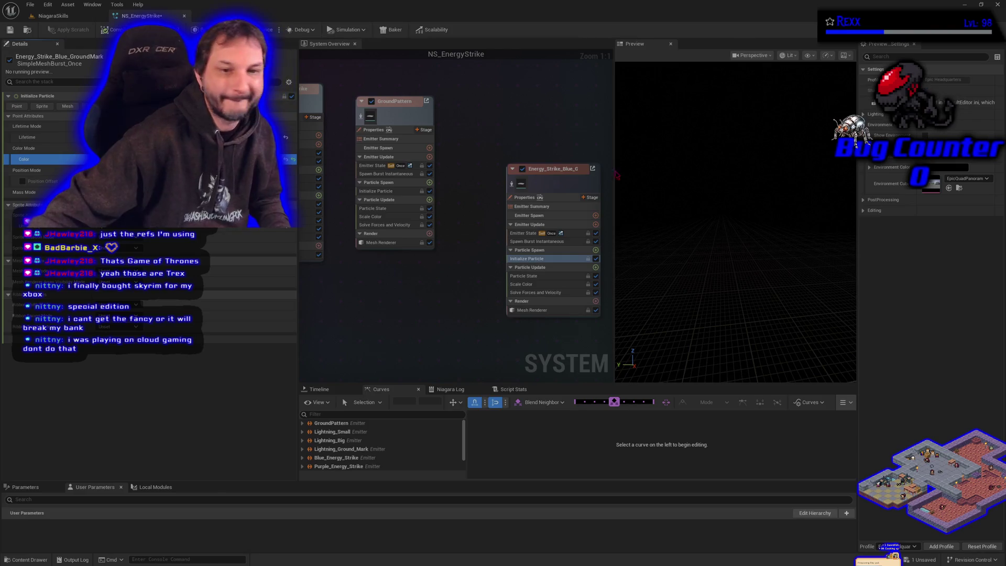
pyautogui.click(136, 271)
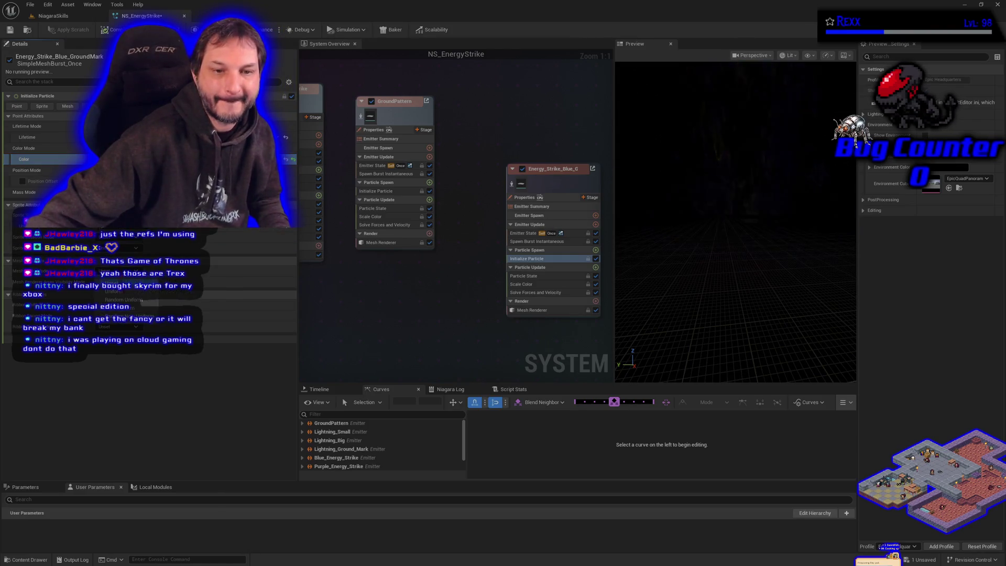
pyautogui.click(124, 299)
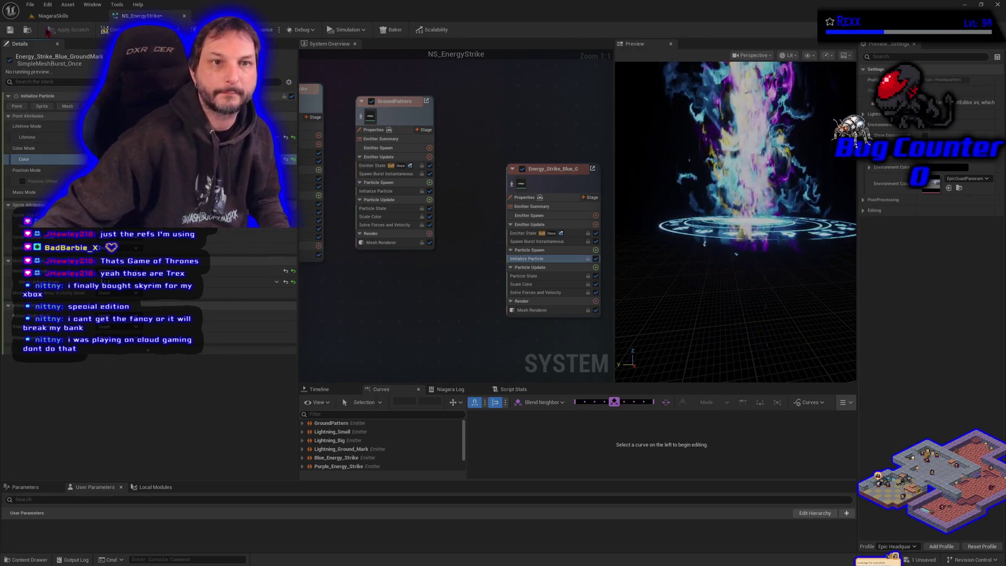
pyautogui.click(10, 30)
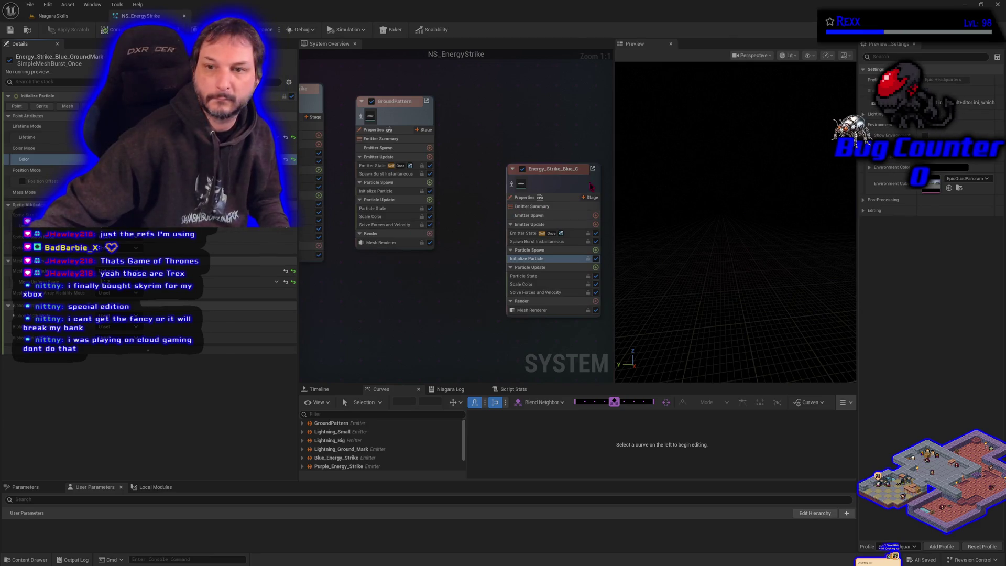
pyautogui.moveTo(590, 186)
pyautogui.mouseDown()
pyautogui.moveTo(515, 111)
pyautogui.moveTo(461, 297)
pyautogui.moveTo(384, 298)
pyautogui.mouseUp()
# Remove the blue emitter's parent emitter and duplicate the emitter
pyautogui.rightClick(383, 143)
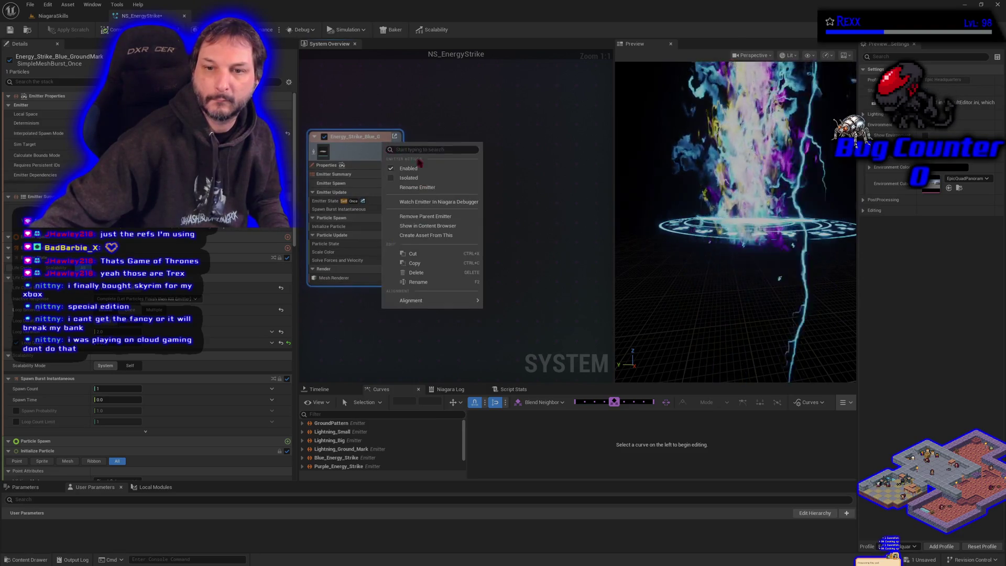
pyautogui.click(426, 216)
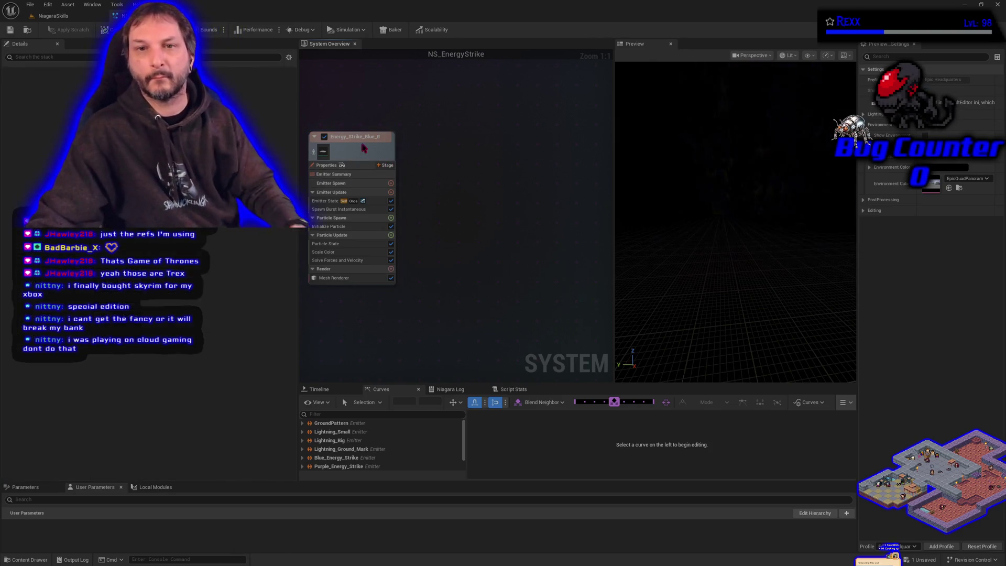
pyautogui.click(362, 148)
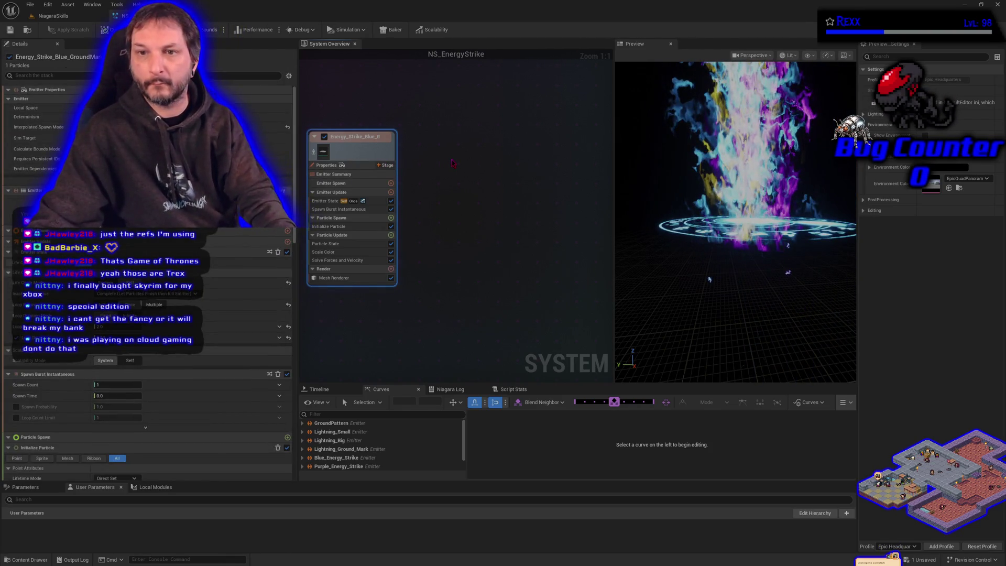
pyautogui.hotkey('ctrl', 'd')
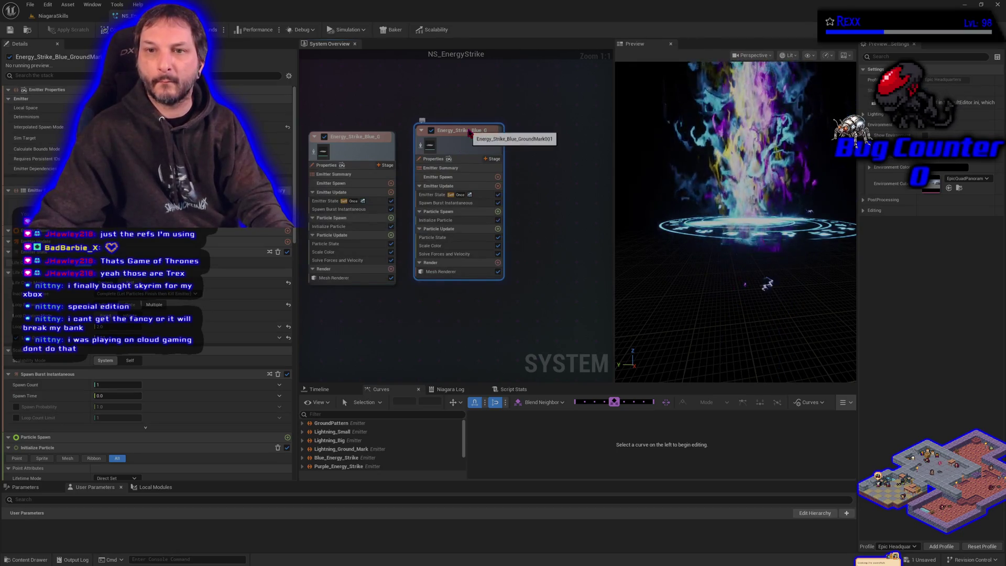
# Rename the copy from Blue to Energy_Strike_Purple, fixing a stray typo
pyautogui.doubleClick(469, 132)
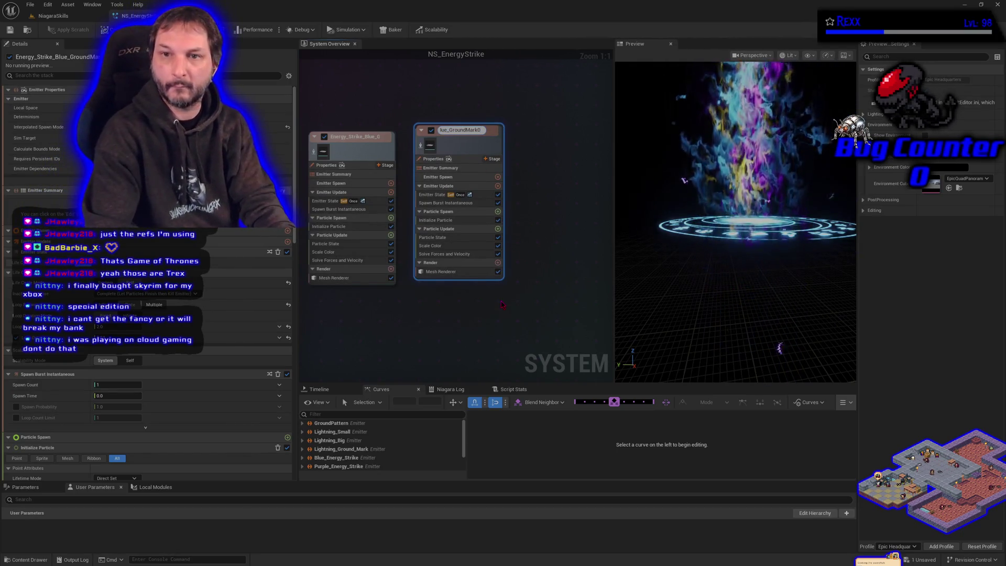
pyautogui.press('BackSpace')
pyautogui.press('BackSpace')
pyautogui.press('BackSpace')
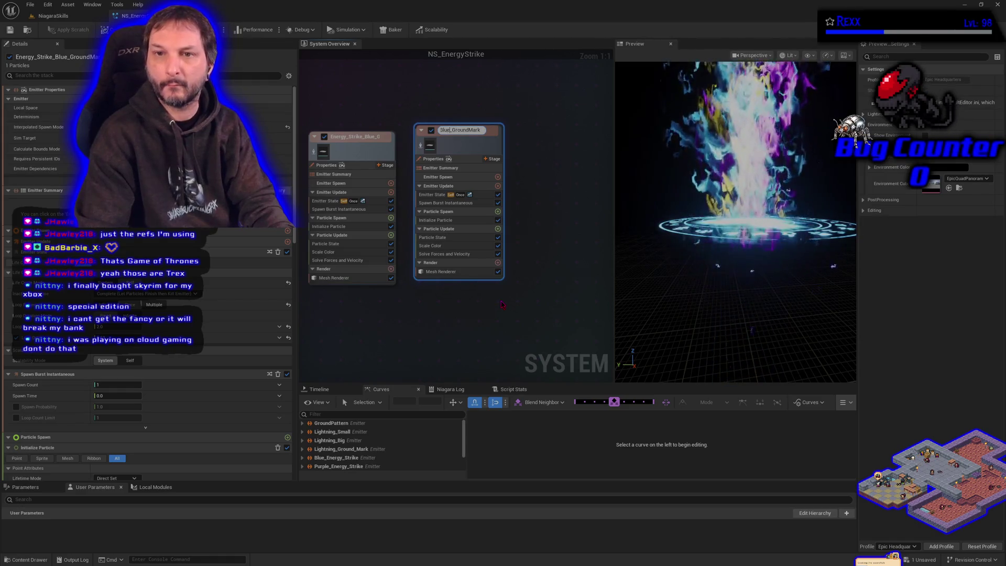
pyautogui.press('BackSpace')
pyautogui.press('BackSpace')
pyautogui.press('BackSpace')
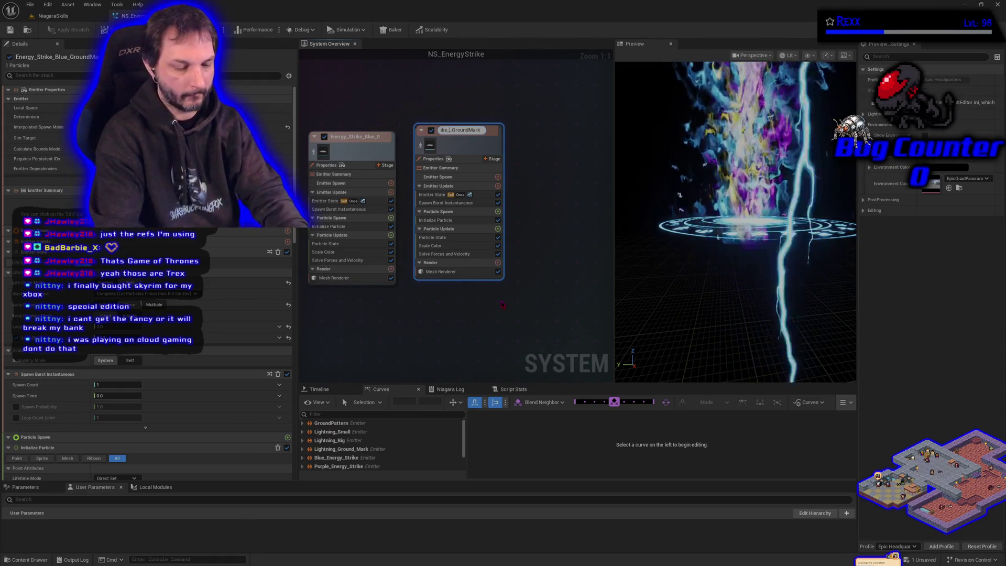
pyautogui.write('Purple')
pyautogui.press('Return')
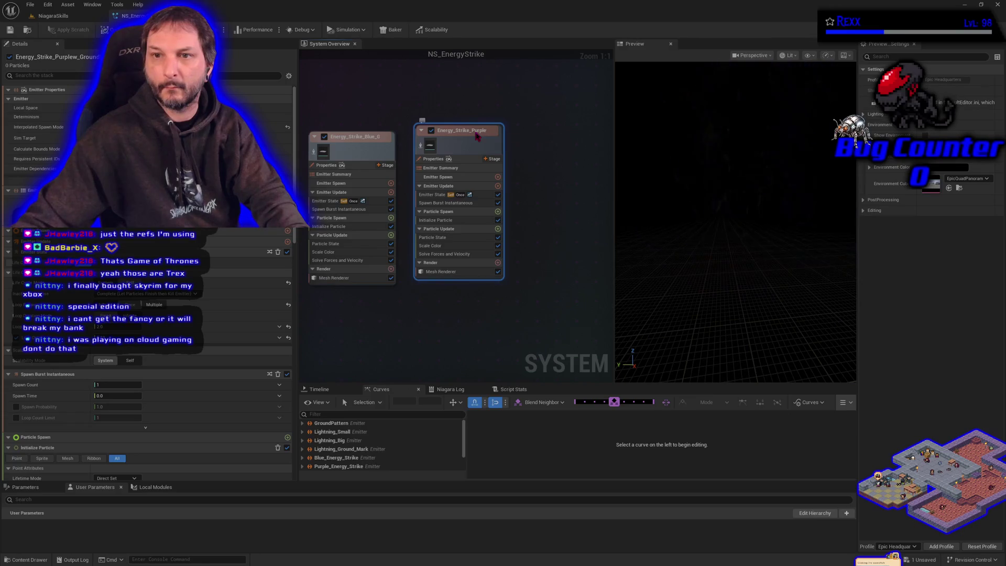
pyautogui.doubleClick(474, 131)
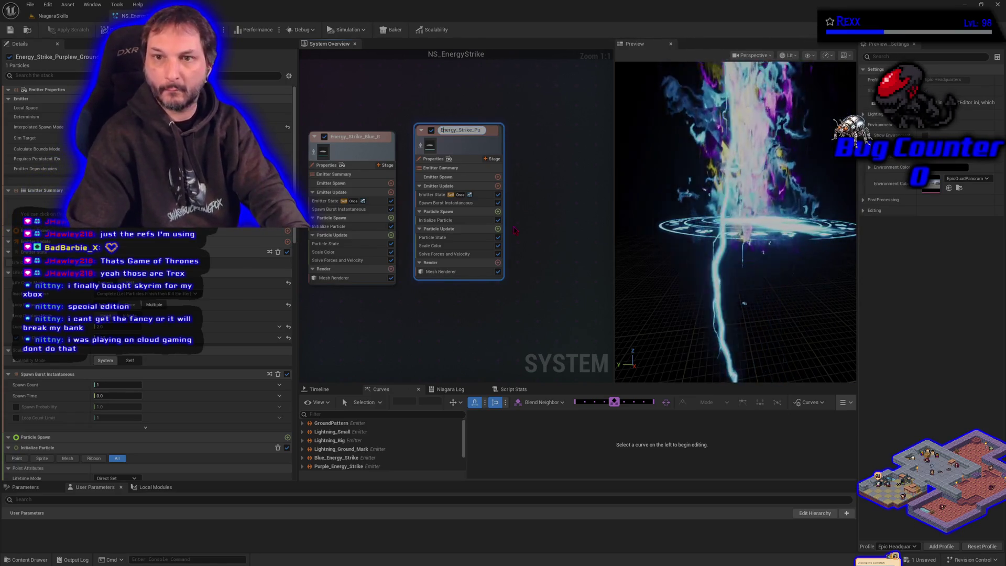
pyautogui.press('Right')
pyautogui.press('Right')
pyautogui.press('Right')
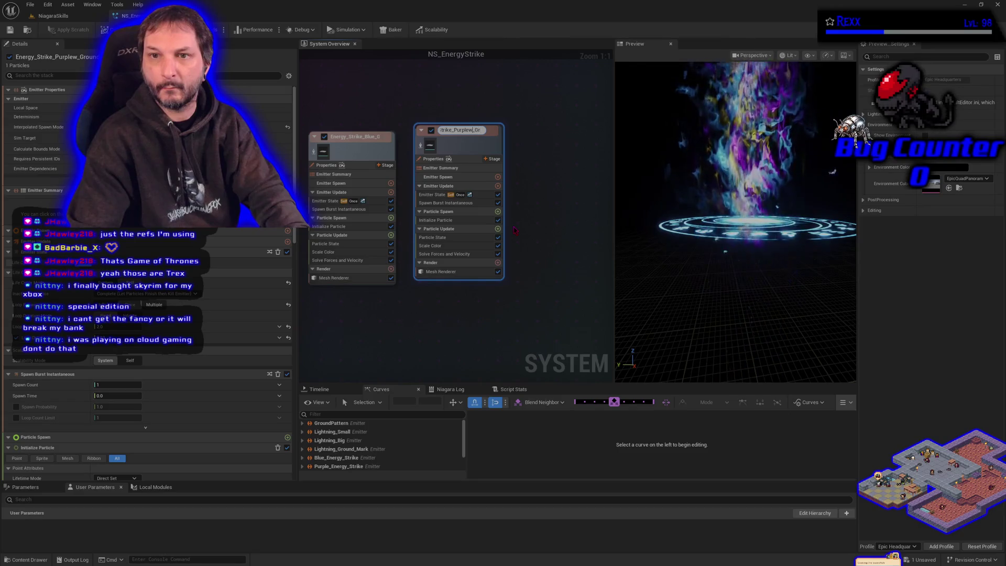
pyautogui.press('BackSpace')
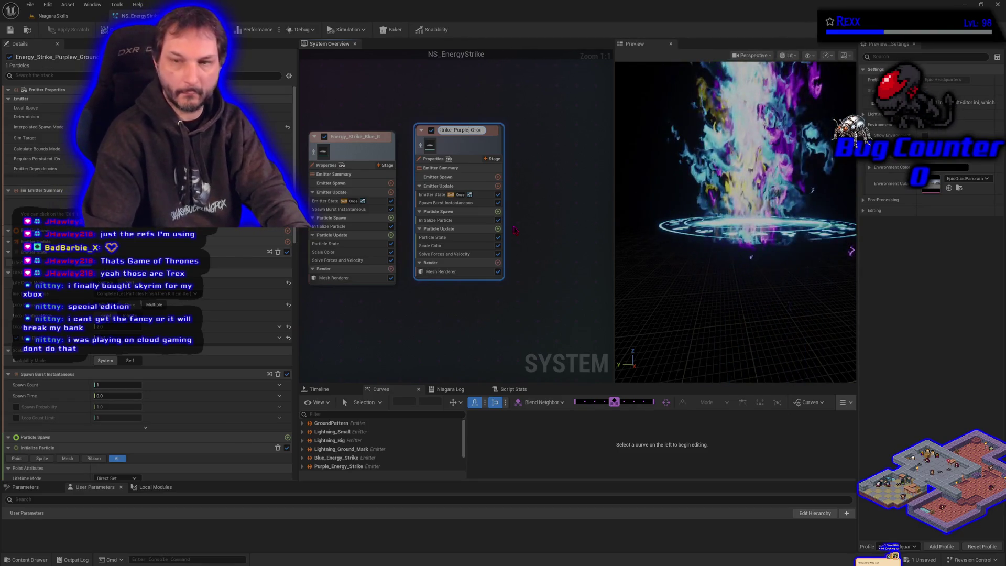
pyautogui.press('Return')
# Compare with Purple_Energy_Strike, select Energy_Strike_Purple's Initialize Particle, and save the system
pyautogui.moveTo(372, 309); pyautogui.dragTo(455, 324)
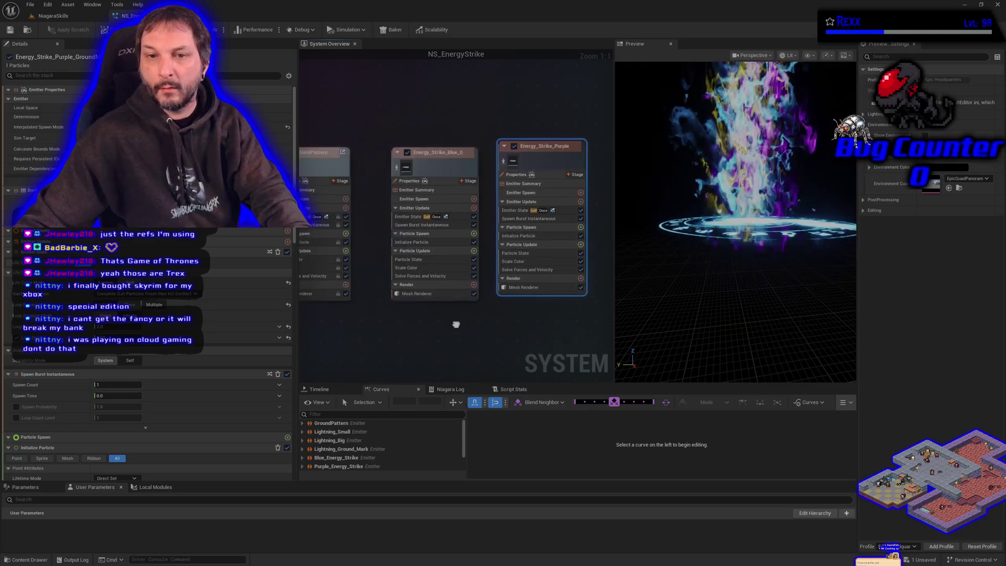
pyautogui.scroll(-4, 456, 325)
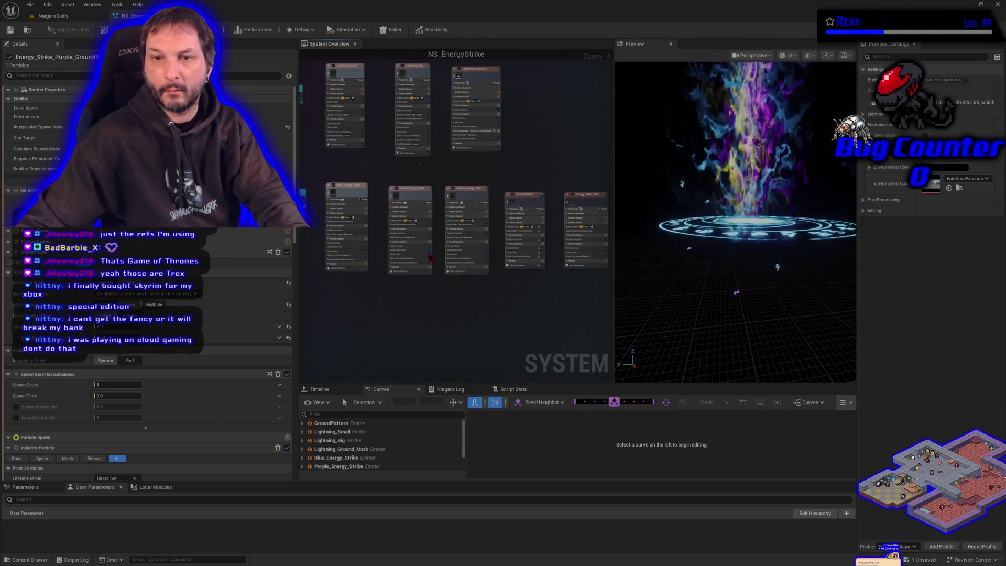
pyautogui.click(406, 233)
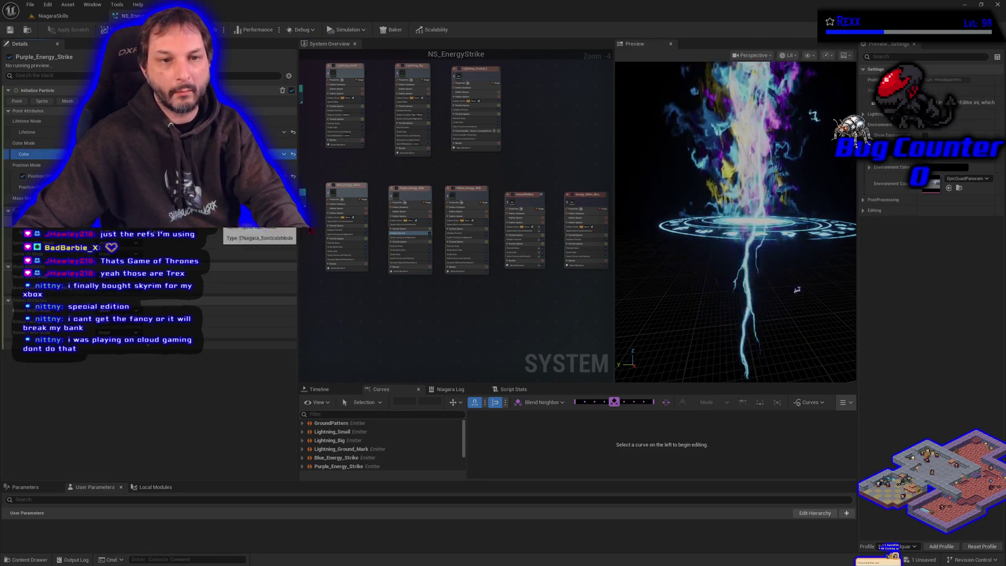
pyautogui.scroll(5, 463, 316)
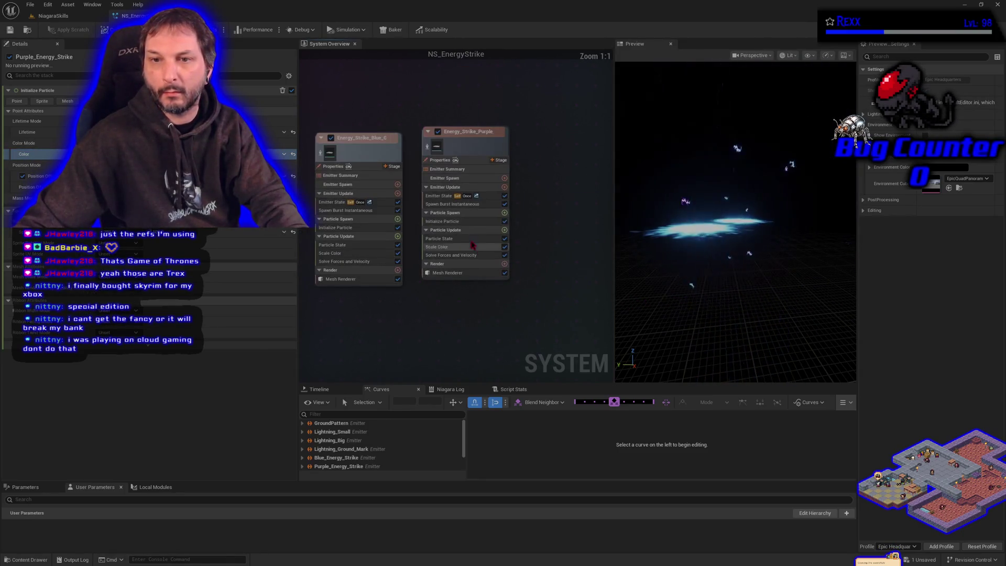
pyautogui.click(458, 222)
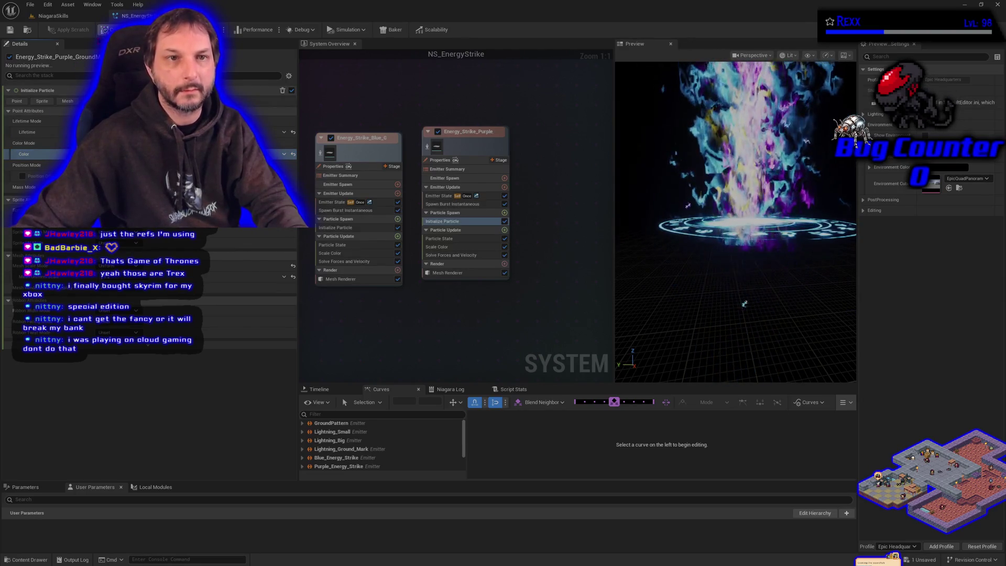
pyautogui.click(10, 30)
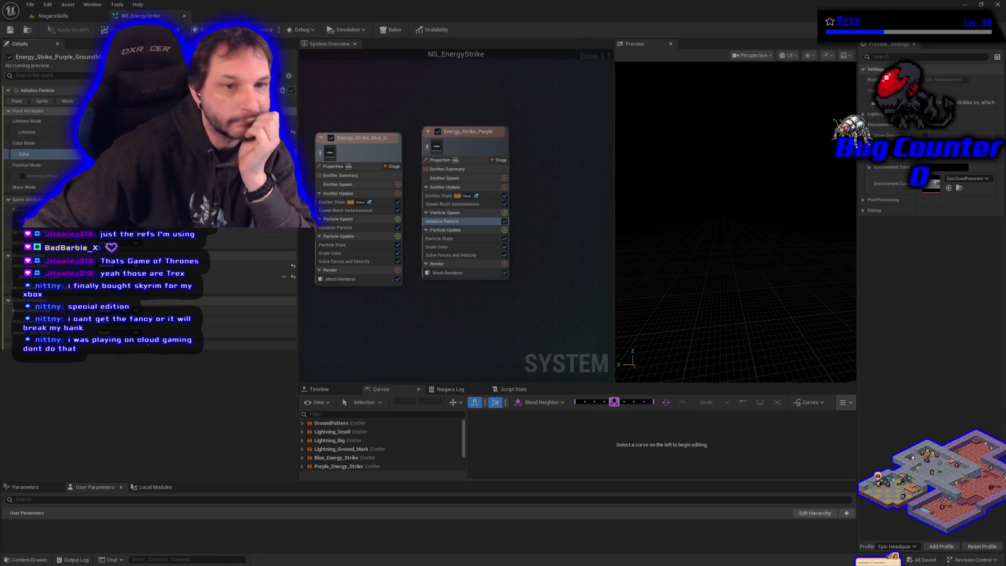
# Enable Position Offset on the purple emitter and save with Ctrl+S
pyautogui.click(23, 176)
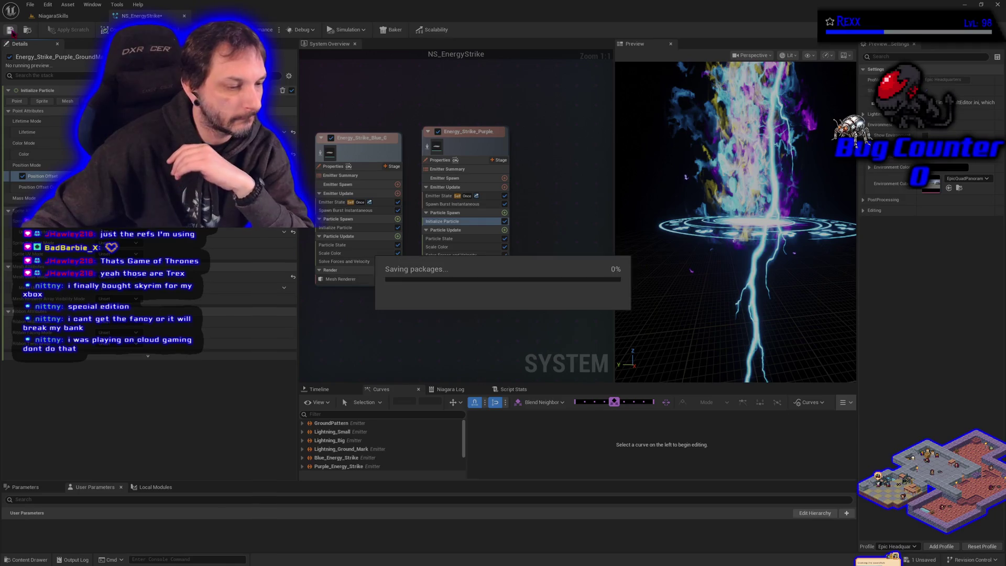
pyautogui.hotkey('ctrl', 's')
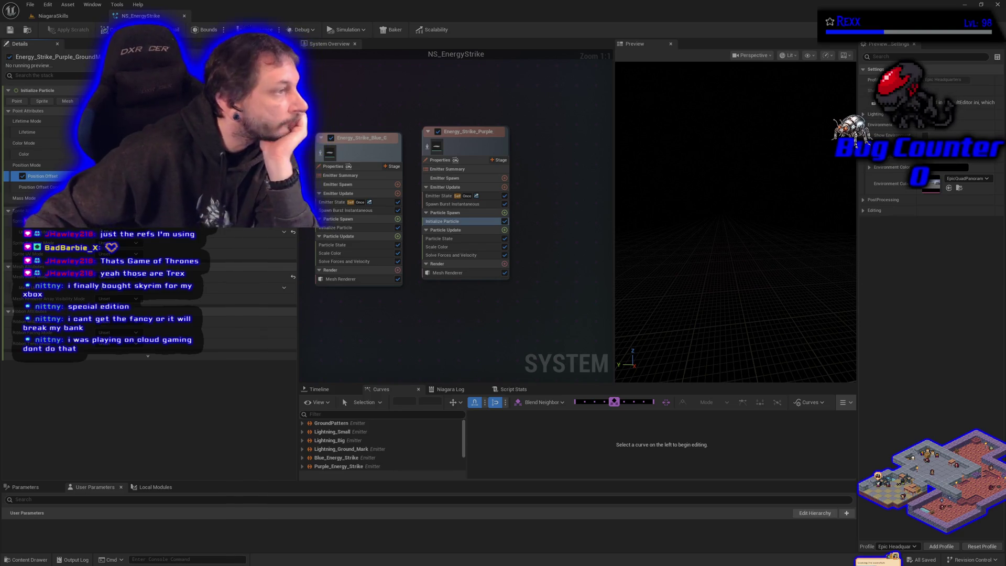
# Duplicate Energy_Strike_Purple and view the copy's Initialize Particle with the preview above the ring
pyautogui.click(418, 150)
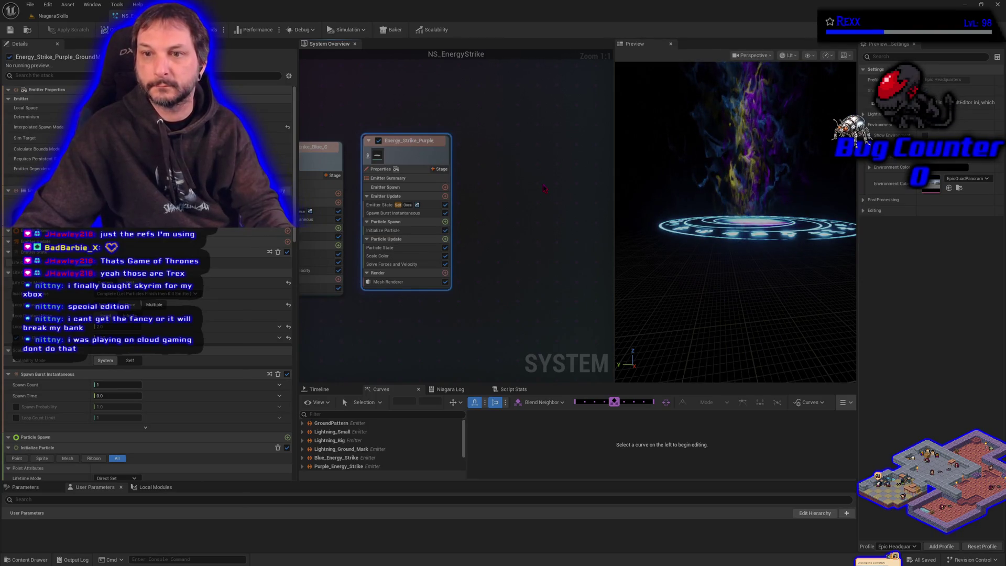
pyautogui.hotkey('ctrl', 'd')
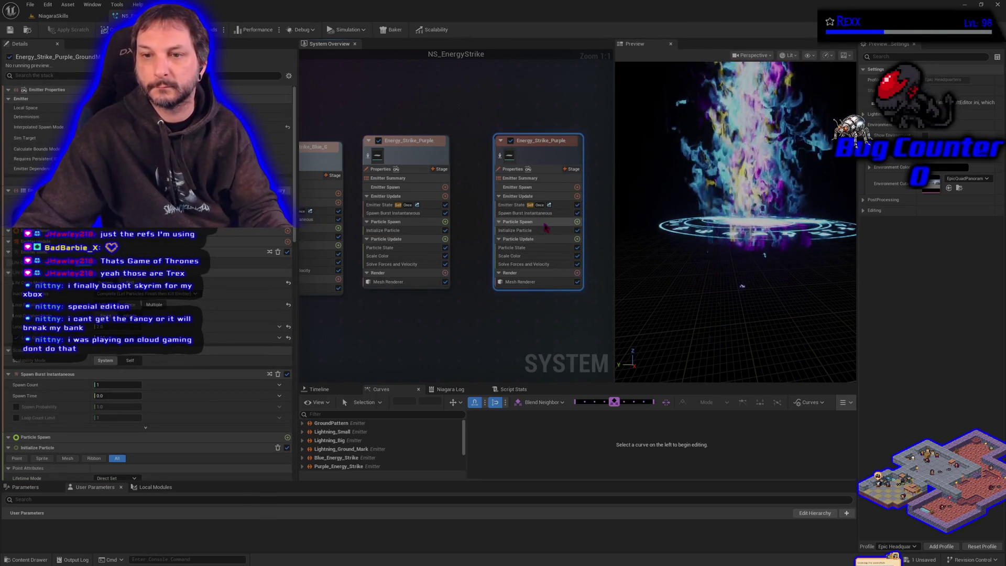
pyautogui.click(545, 230)
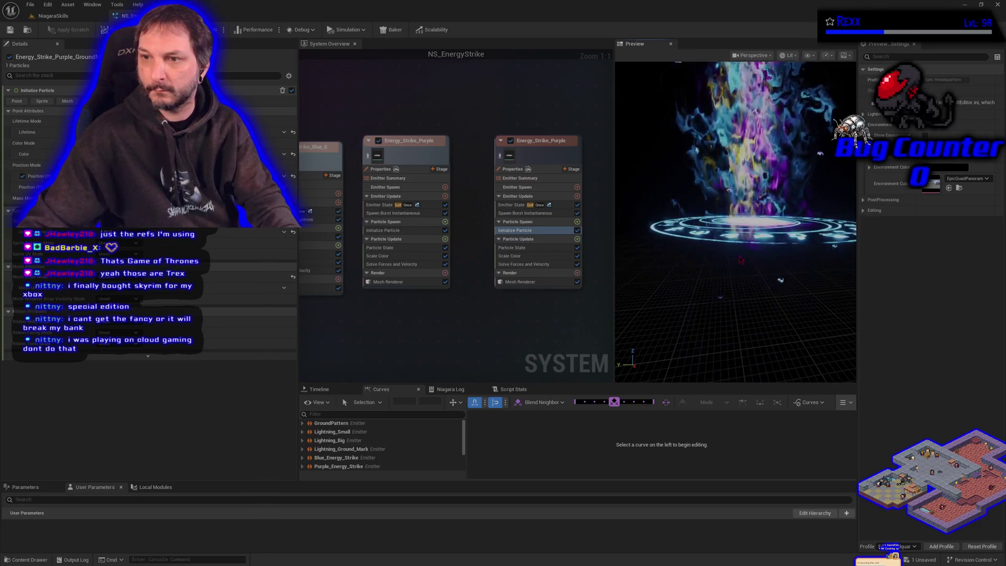
pyautogui.moveTo(740, 259); pyautogui.dragTo(749, 246)
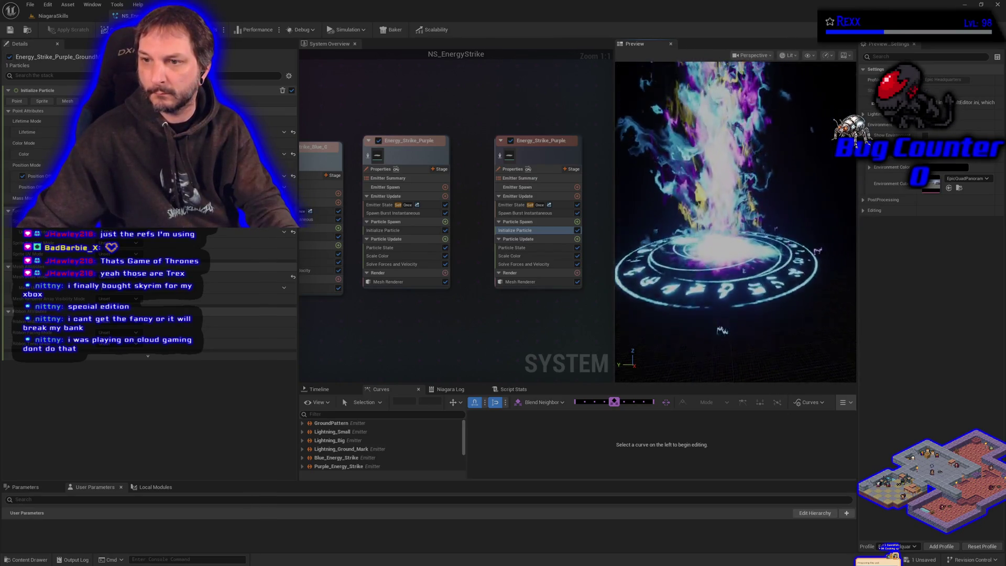
pyautogui.moveTo(685, 303)
pyautogui.mouseDown()
pyautogui.moveTo(691, 290)
pyautogui.moveTo(685, 302)
pyautogui.mouseUp()
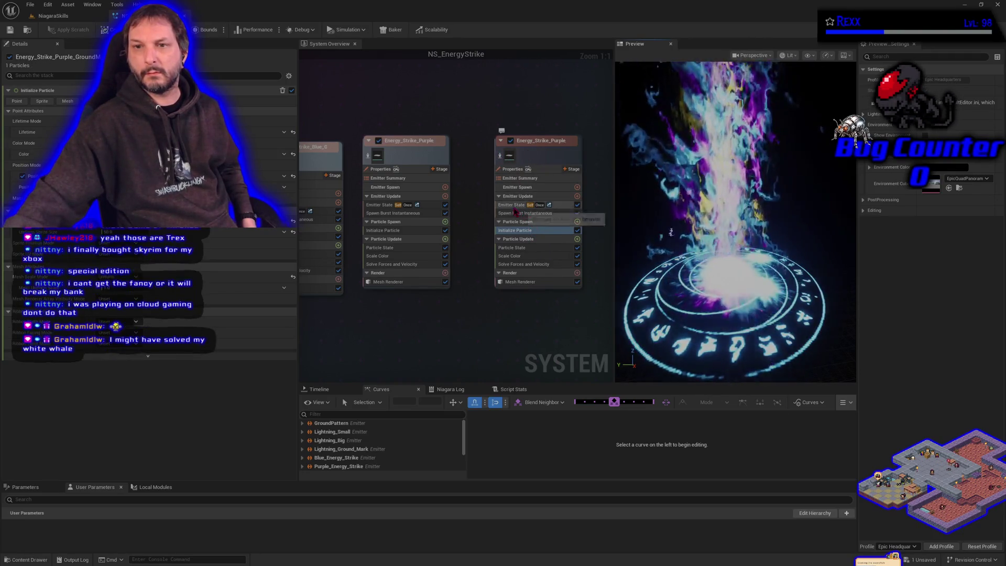
# Compare Color options in Yellow_Energy_Strike's and the copy's Initialize Particle modules
pyautogui.moveTo(398, 321); pyautogui.dragTo(669, 286)
pyautogui.click(362, 206)
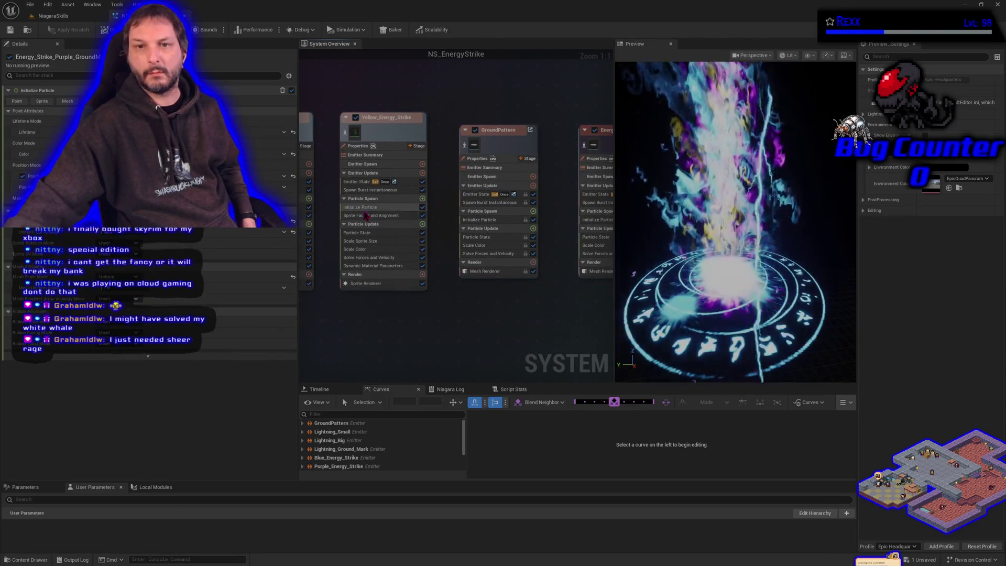
pyautogui.rightClick(88, 154)
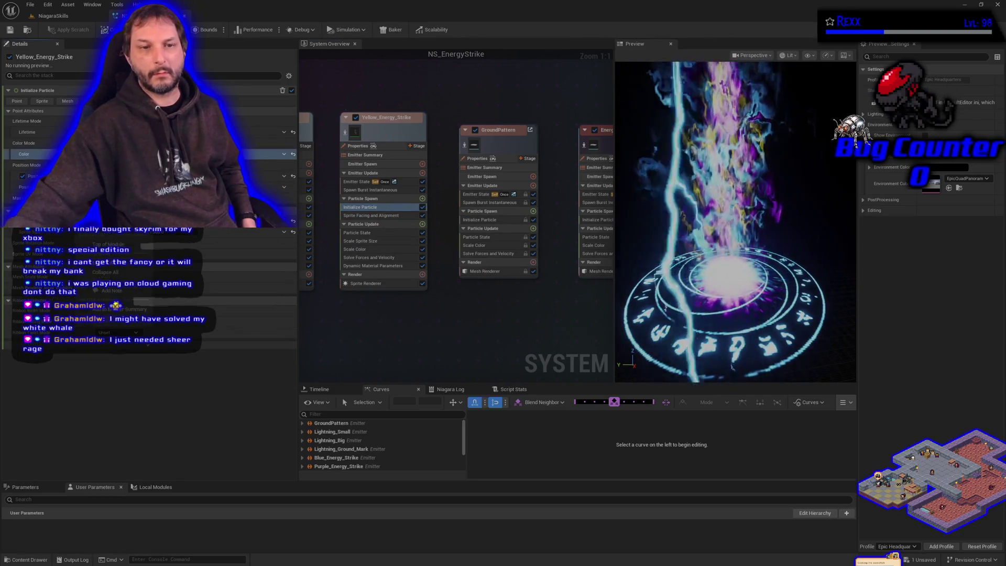
pyautogui.moveTo(602, 309); pyautogui.dragTo(301, 328)
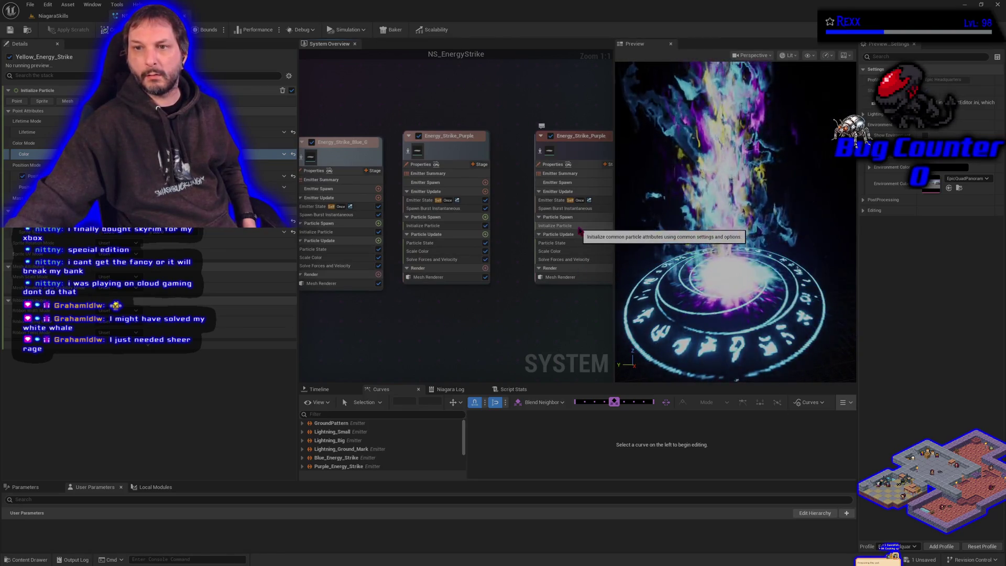
pyautogui.moveTo(602, 164); pyautogui.dragTo(518, 170)
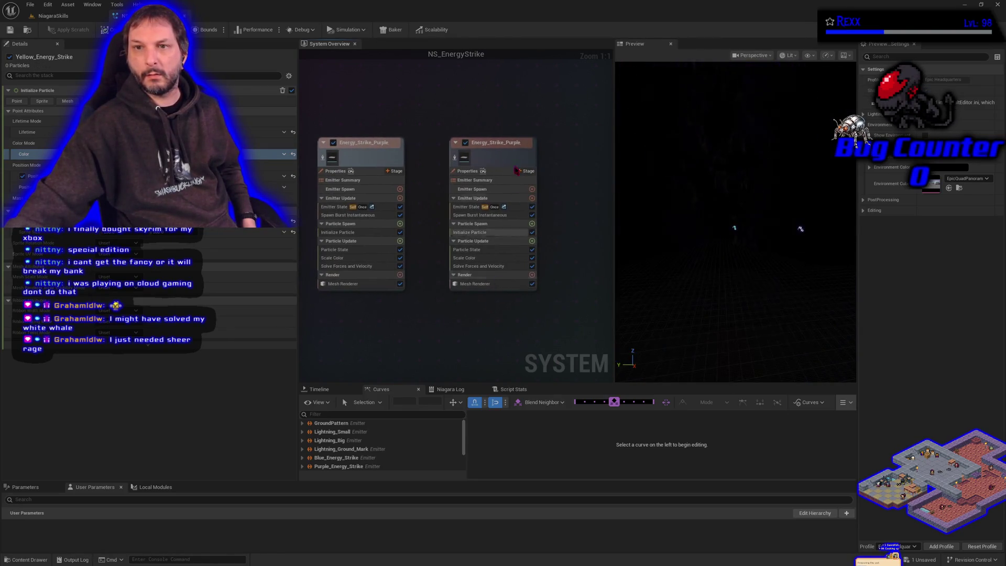
pyautogui.click(486, 233)
pyautogui.rightClick(73, 154)
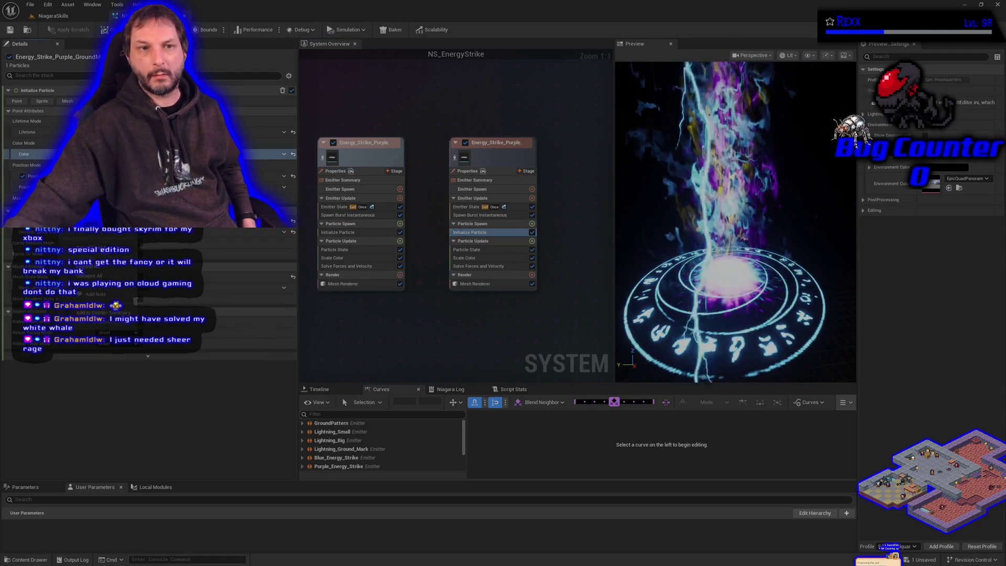
pyautogui.press('Escape')
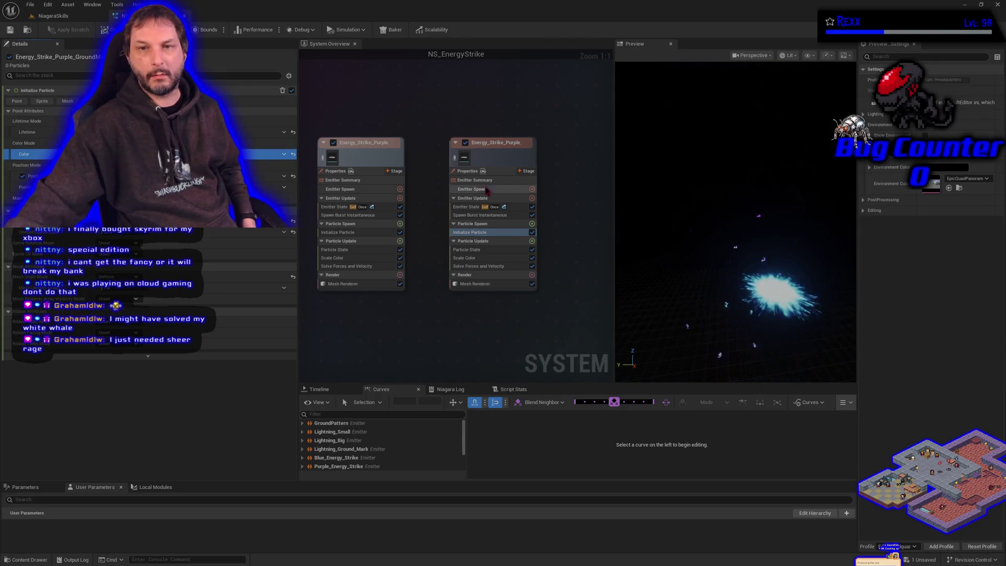
# Rename the duplicate to Energy_Strike_Yellow_GroundMark and select its Initialize Particle module
pyautogui.click(495, 148)
pyautogui.doubleClick(495, 148)
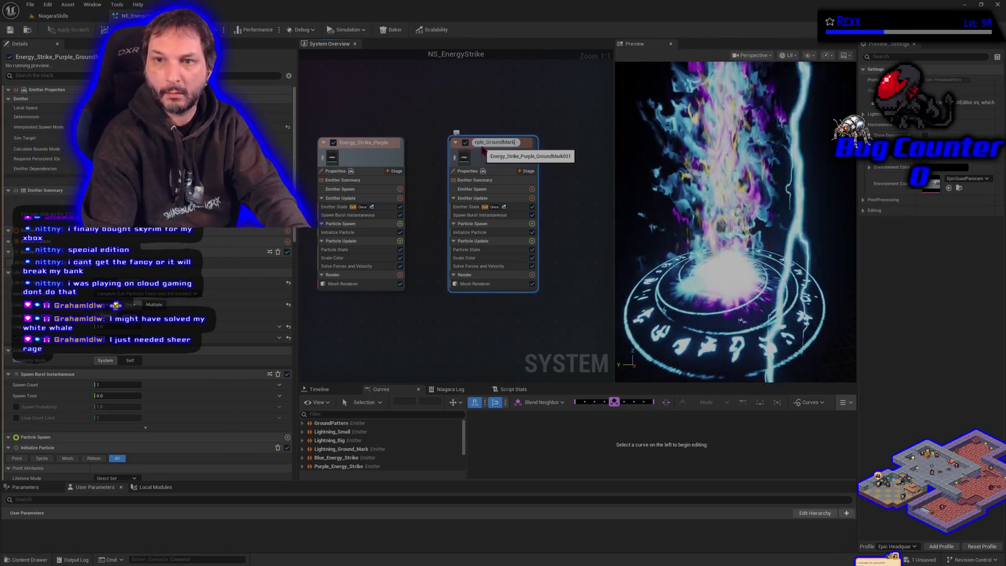
pyautogui.press('Home')
pyautogui.press('End')
pyautogui.press('BackSpace')
pyautogui.press('BackSpace')
pyautogui.press('BackSpace')
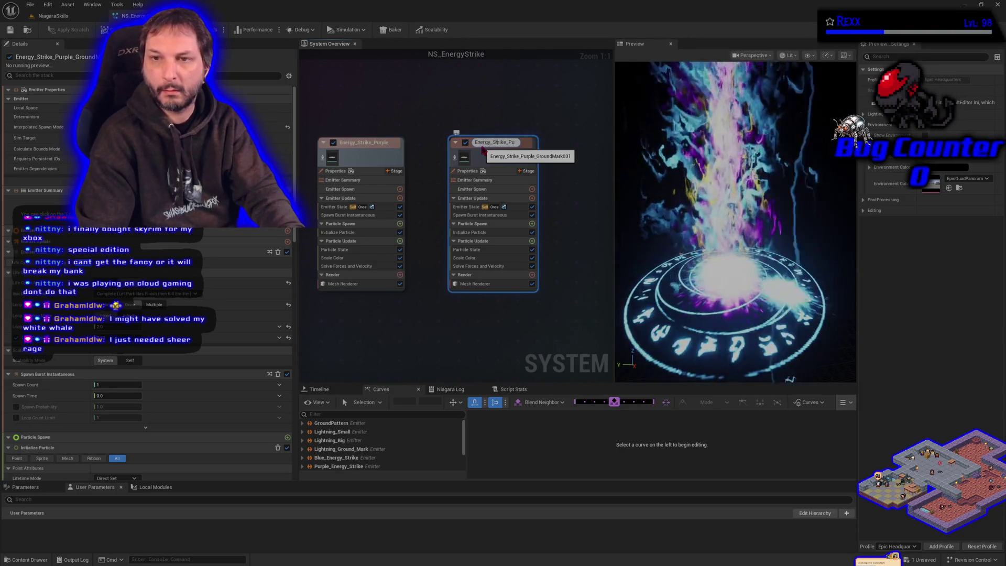
pyautogui.hotkey('ctrl', 'a')
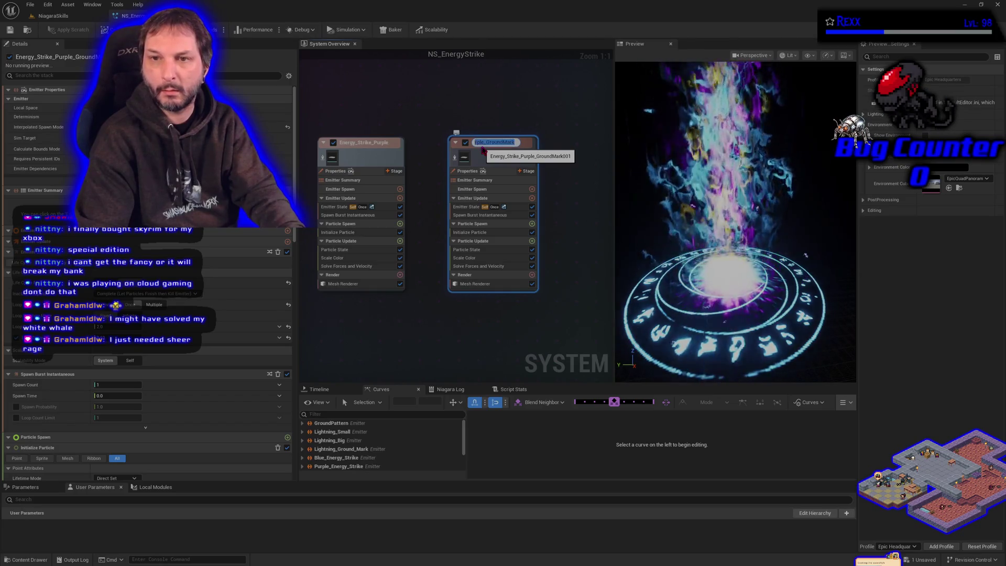
pyautogui.press('End')
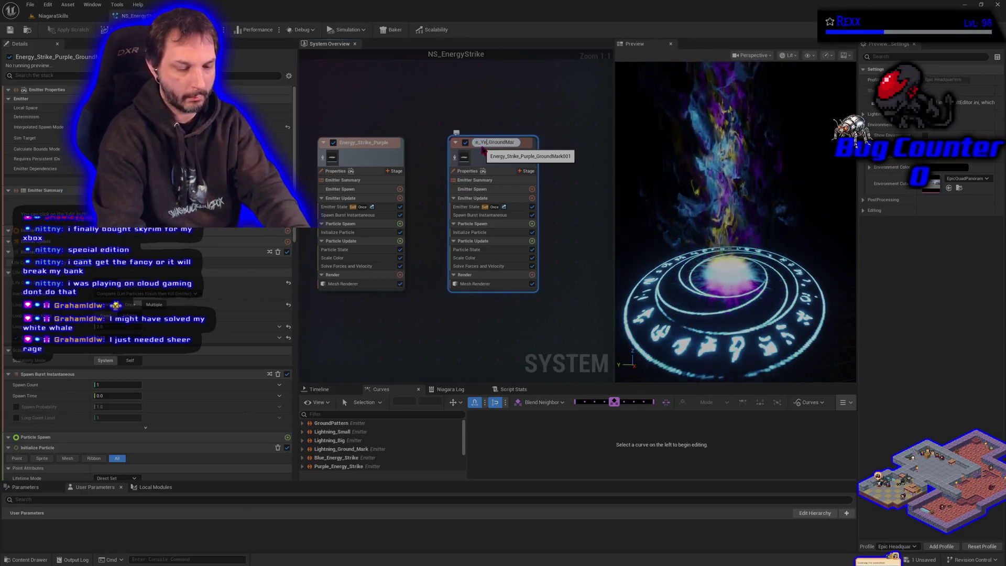
pyautogui.write('Yellow')
pyautogui.press('Return')
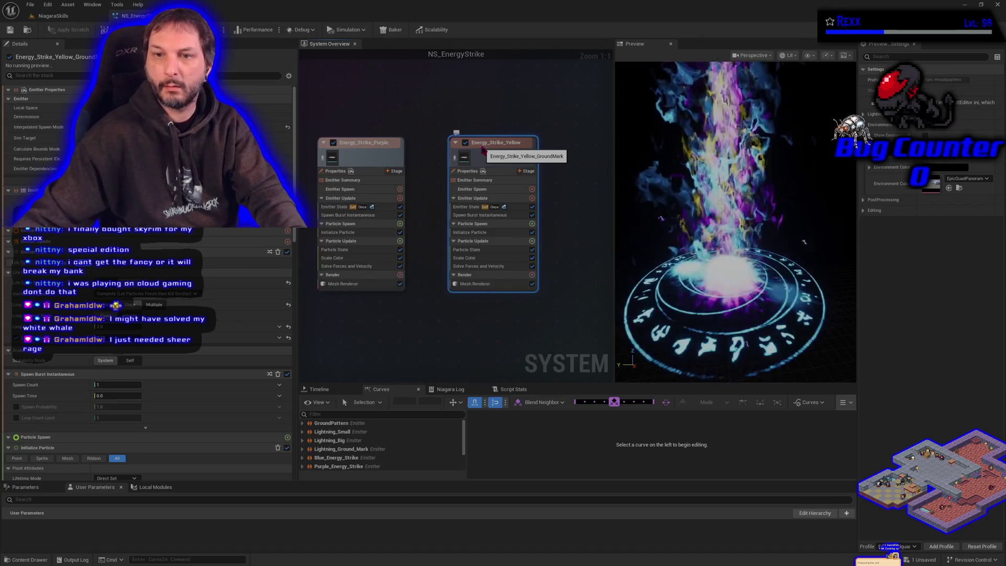
pyautogui.click(485, 232)
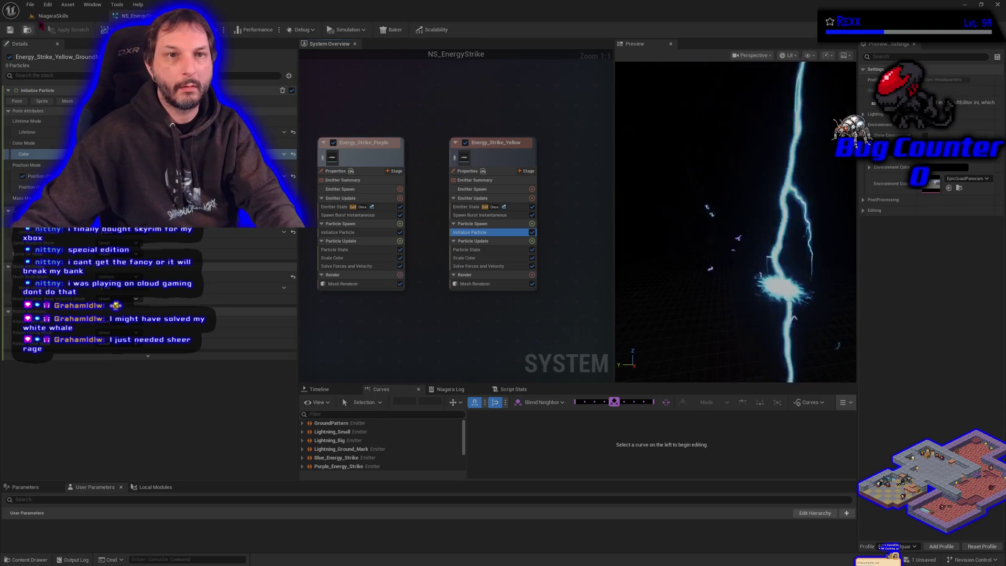
pyautogui.click(29, 4)
# Save all unsaved changes with File > Save All
pyautogui.click(67, 52)
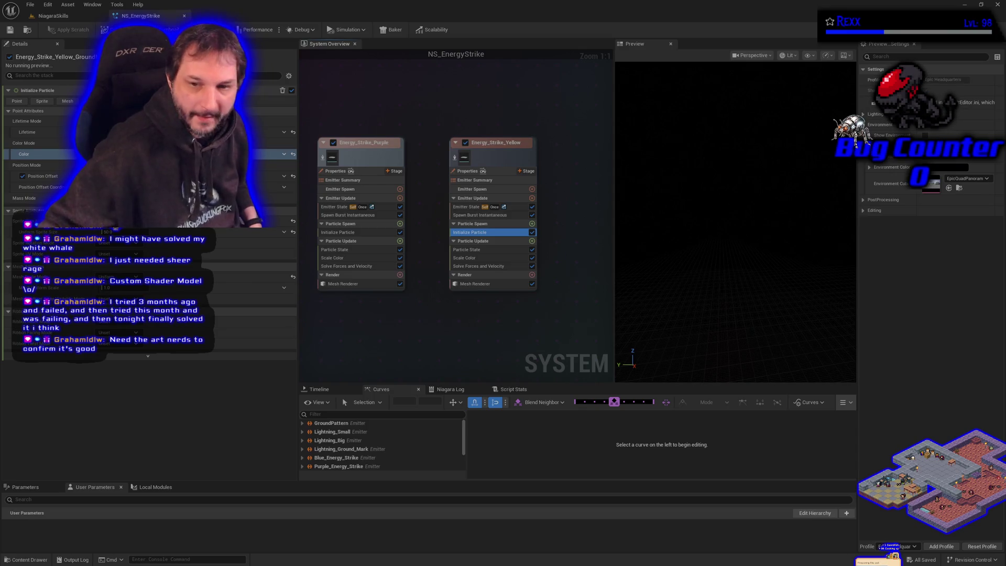
# Move the Energy_Strike_Yellow node beside Purple, checking Yellow and Blue Initialize Particle settings
pyautogui.moveTo(546, 318); pyautogui.dragTo(438, 330)
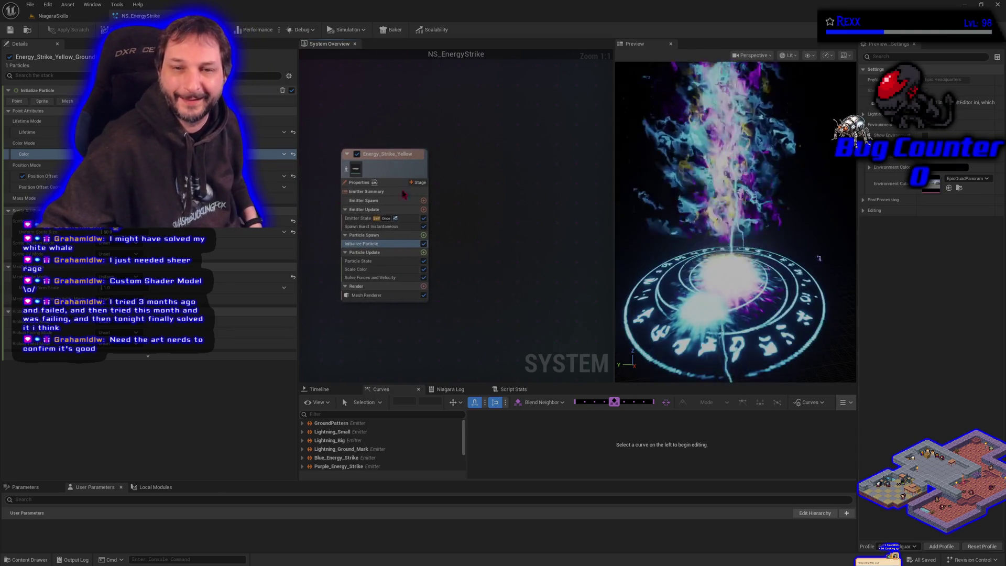
pyautogui.click(388, 176)
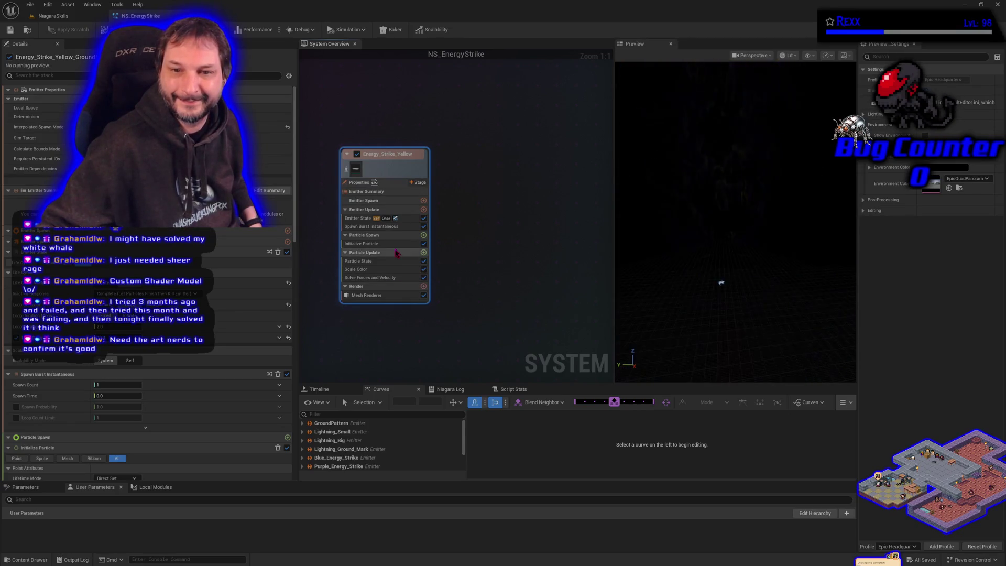
pyautogui.click(361, 244)
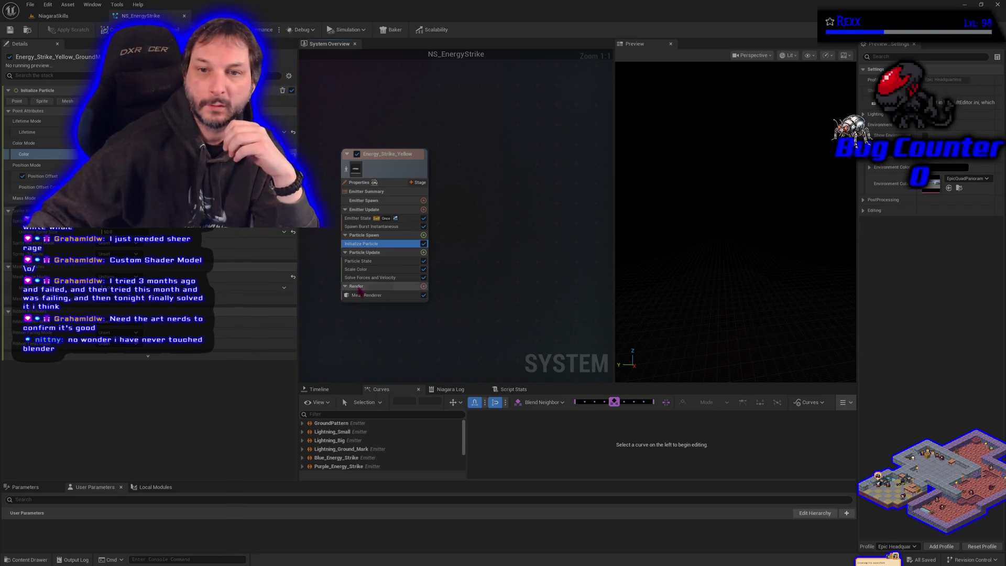
pyautogui.moveTo(361, 325); pyautogui.dragTo(562, 316)
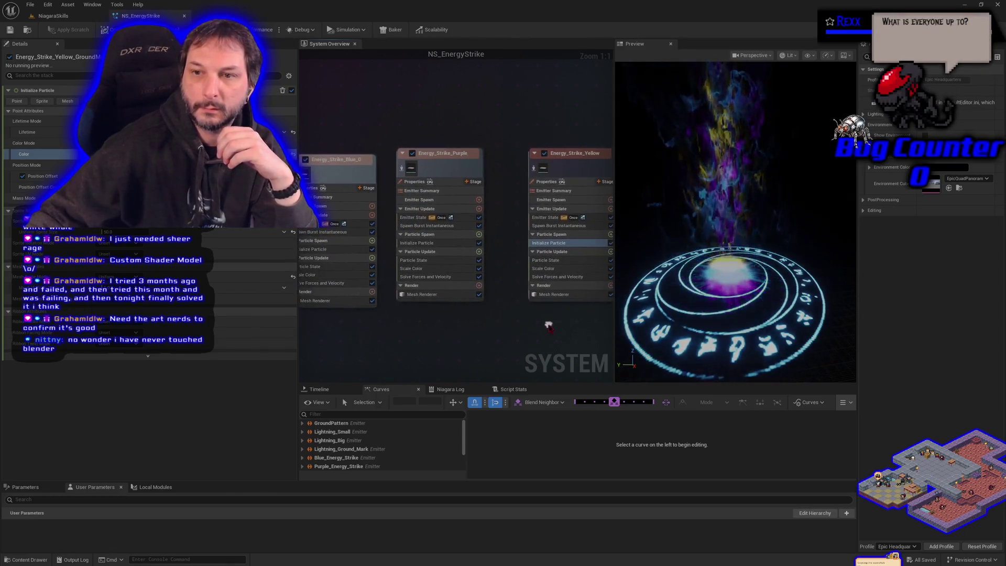
pyautogui.moveTo(570, 164); pyautogui.dragTo(530, 166)
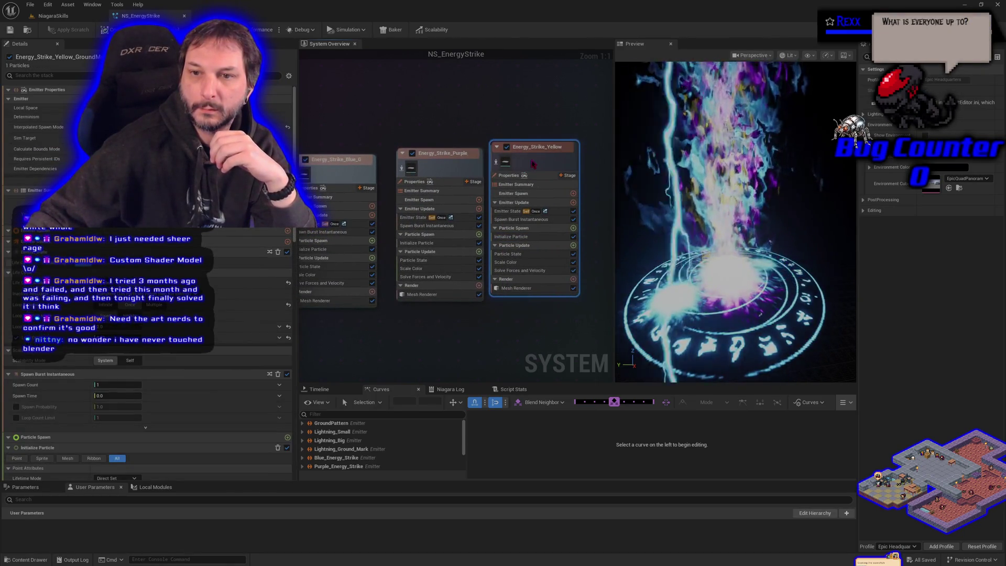
pyautogui.click(316, 249)
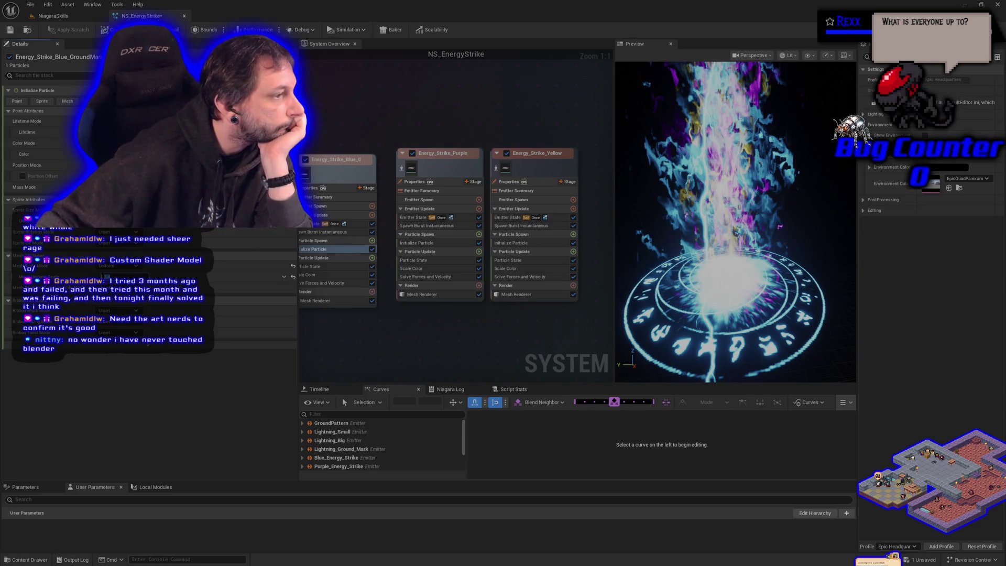
# Select the Yellow emitter's Initialize Particle and save NS_EnergyStrike via File > Save
pyautogui.click(420, 249)
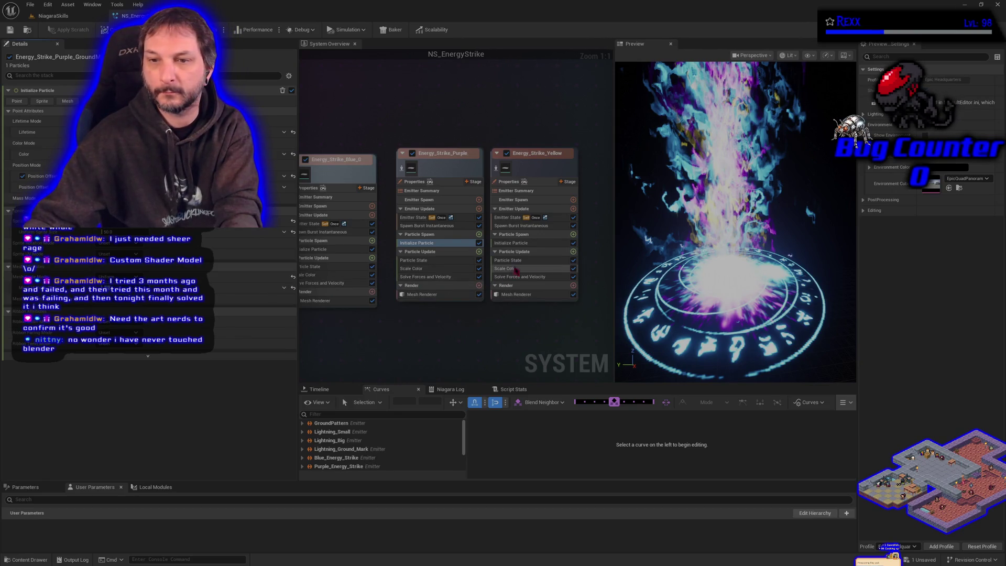
pyautogui.click(525, 243)
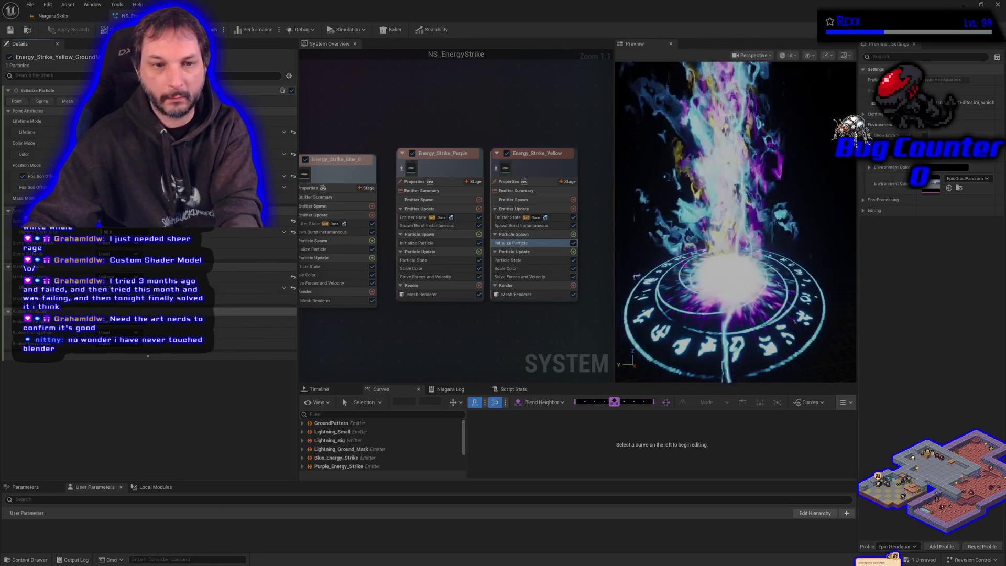
pyautogui.click(30, 4)
pyautogui.click(56, 52)
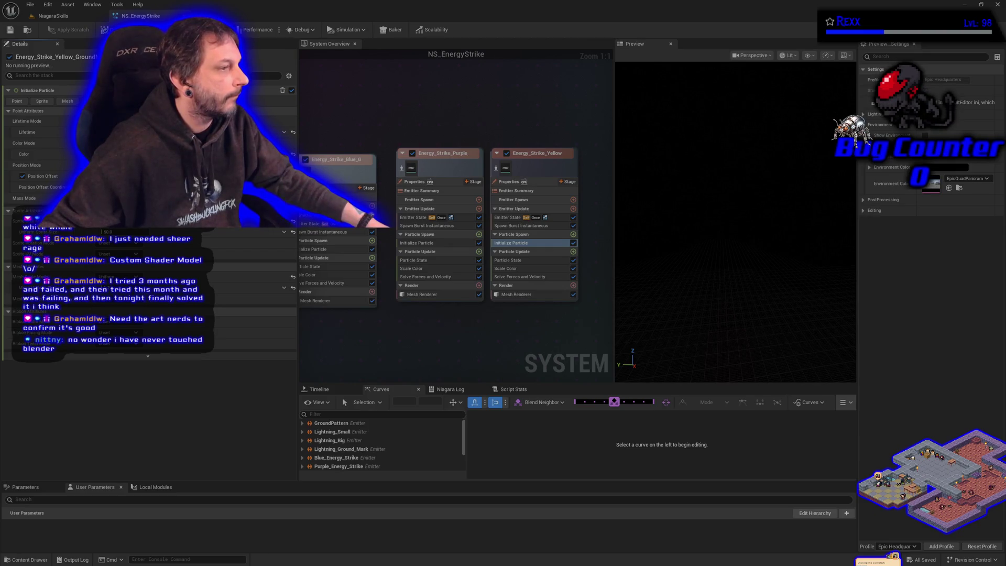
# Lower the brightness of the Blue emitter's initial particle colour
pyautogui.click(323, 249)
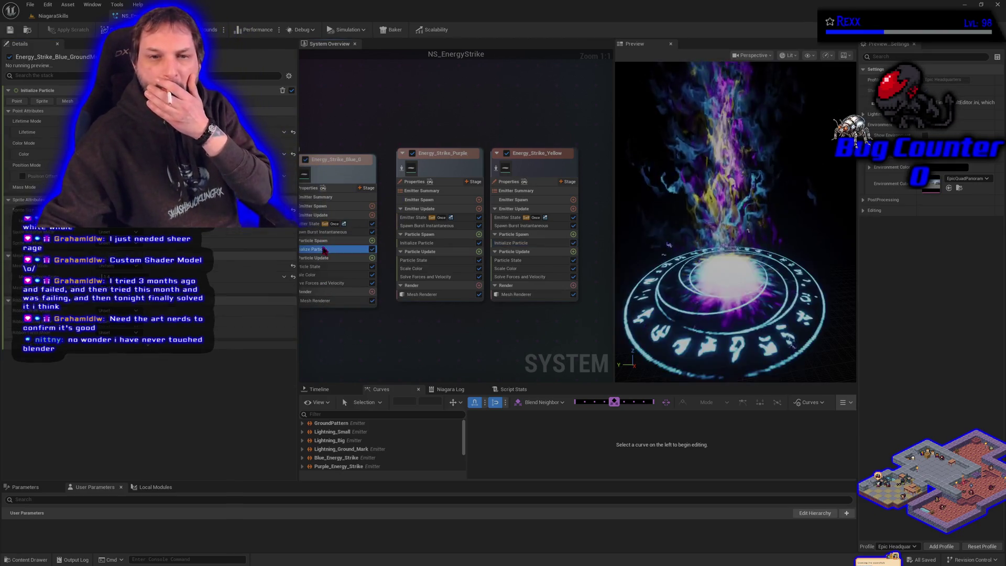
pyautogui.click(137, 153)
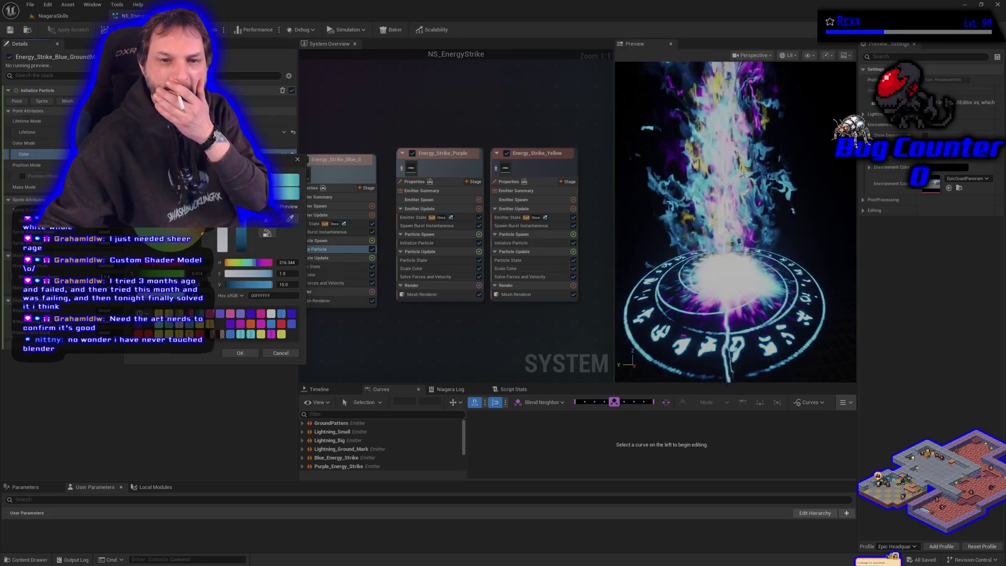
pyautogui.click(292, 285)
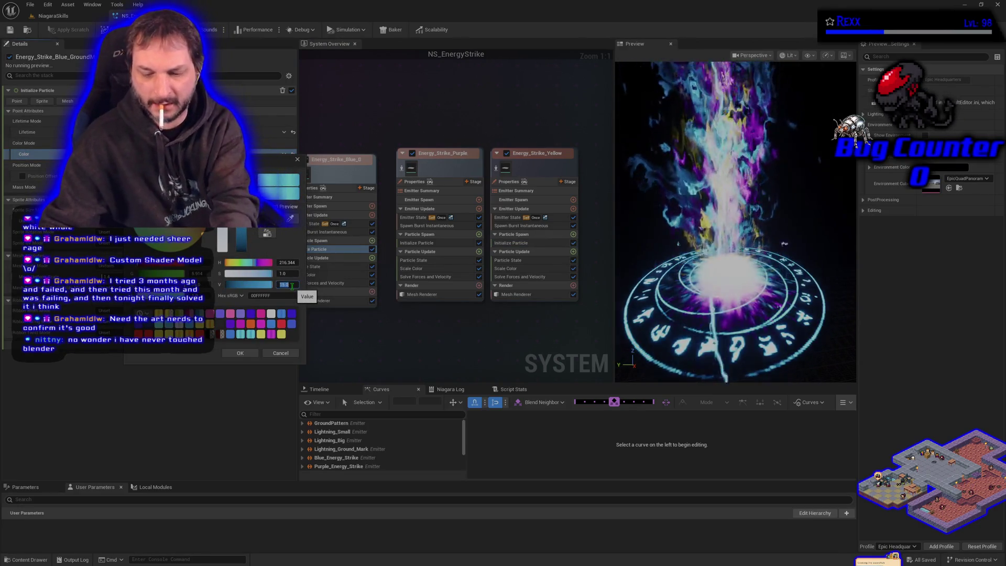
pyautogui.press('Return')
pyautogui.press('Return')
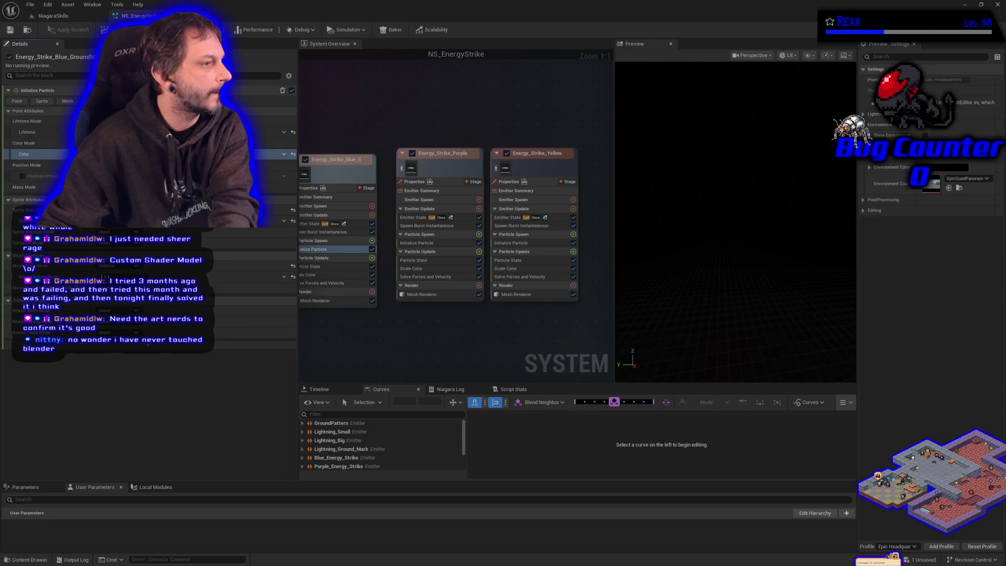
# Set the Purple emitter's particle colour brightness (V) to 5
pyautogui.click(434, 243)
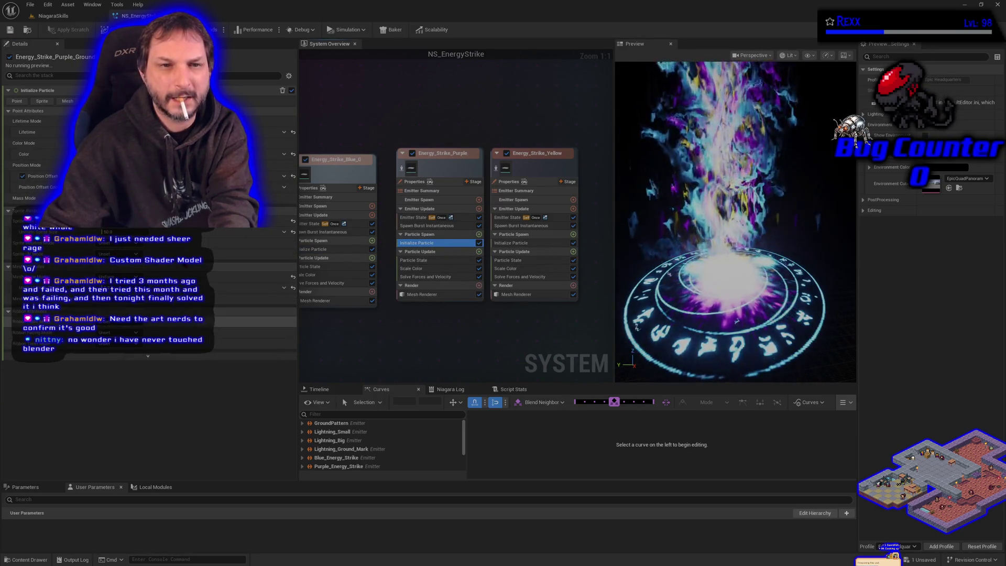
pyautogui.click(184, 154)
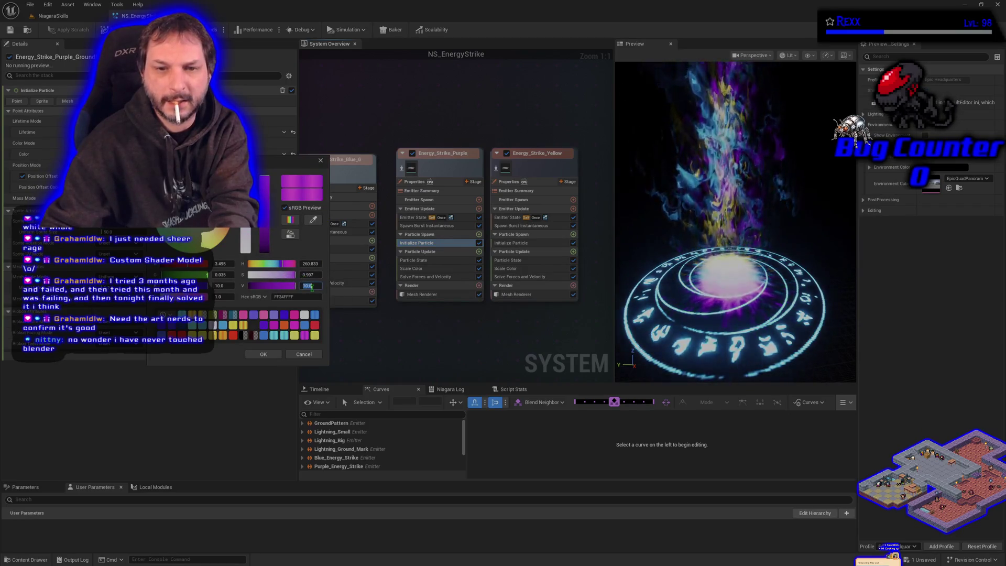
pyautogui.write('5')
pyautogui.press('Return')
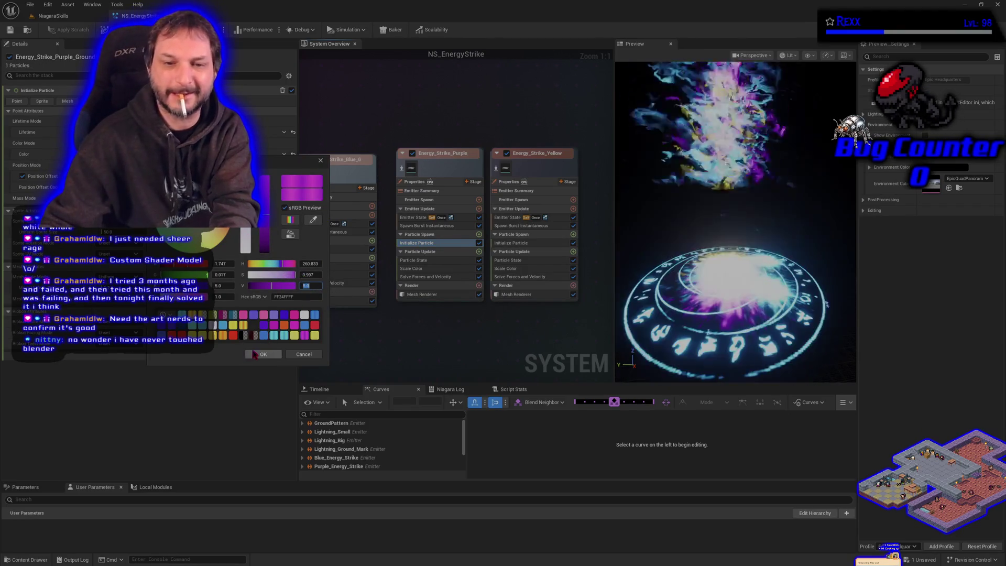
pyautogui.click(259, 354)
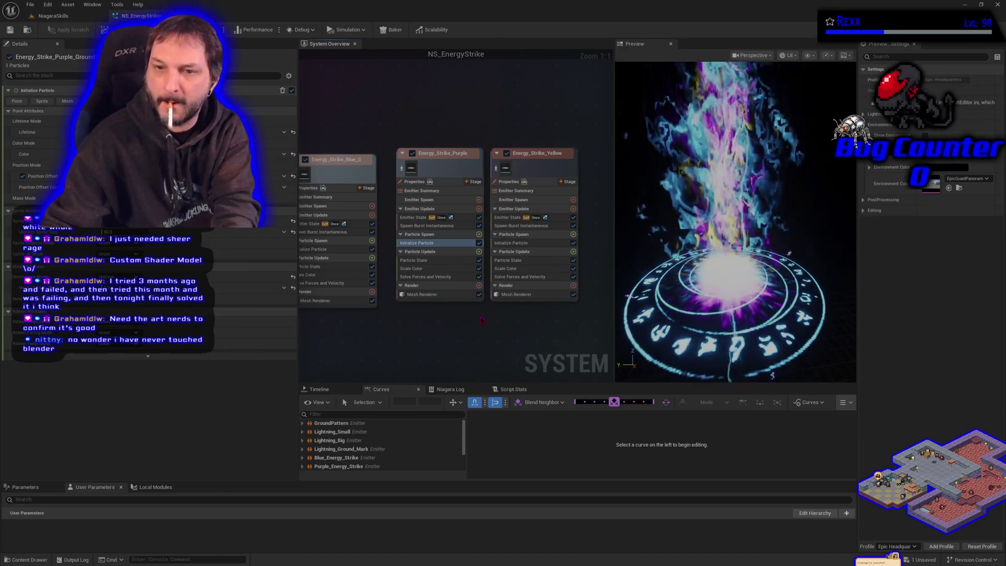
# Set the Yellow emitter's particle colour brightness (V) to 5
pyautogui.click(511, 242)
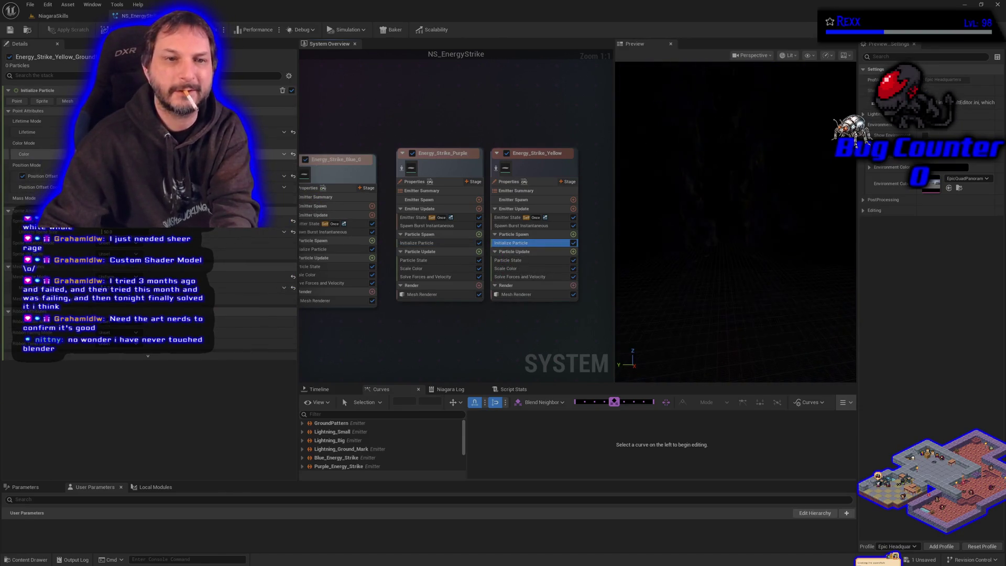
pyautogui.click(199, 154)
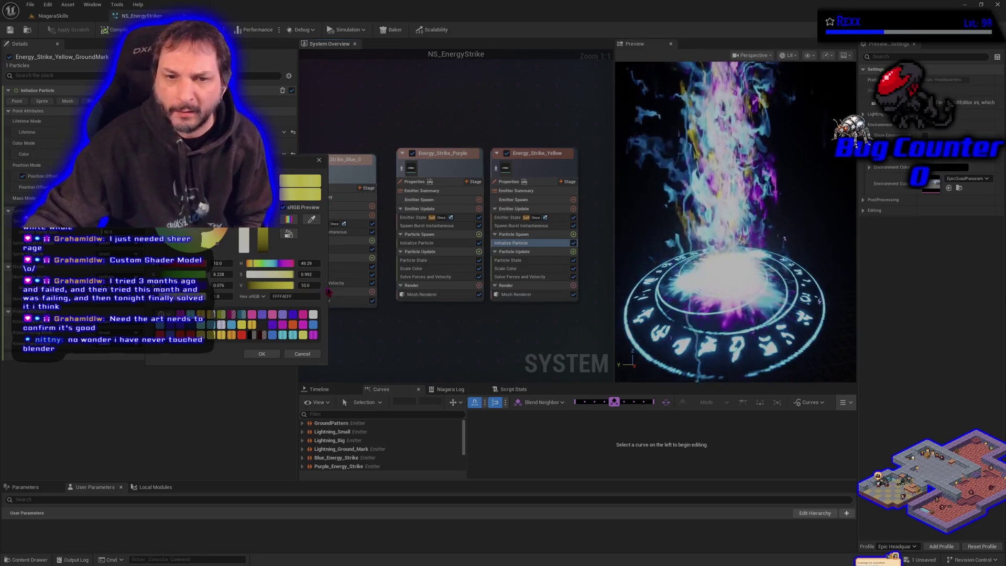
pyautogui.click(307, 284)
pyautogui.write('5')
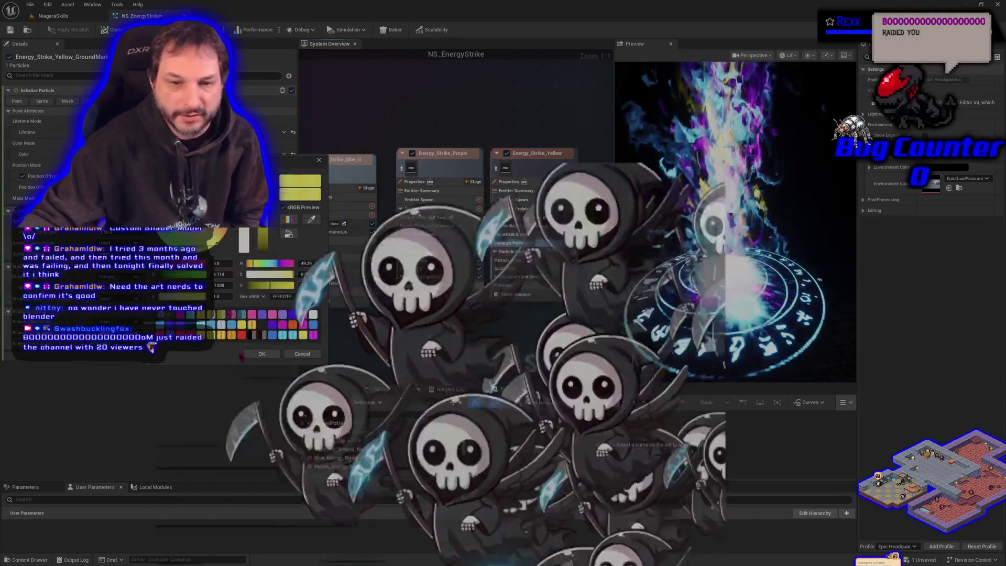
pyautogui.click(262, 354)
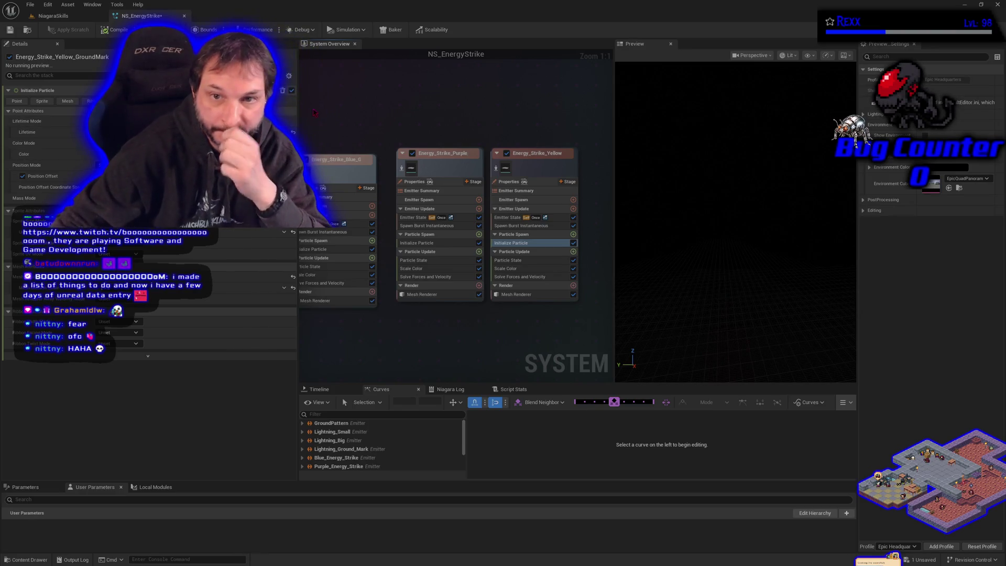
# Show Lightning_Ground_Mark's Initialize Particle settings and compile the NS_EnergyStrike system
pyautogui.moveTo(426, 180)
pyautogui.mouseDown()
pyautogui.moveTo(552, 373)
pyautogui.moveTo(608, 356)
pyautogui.mouseUp()
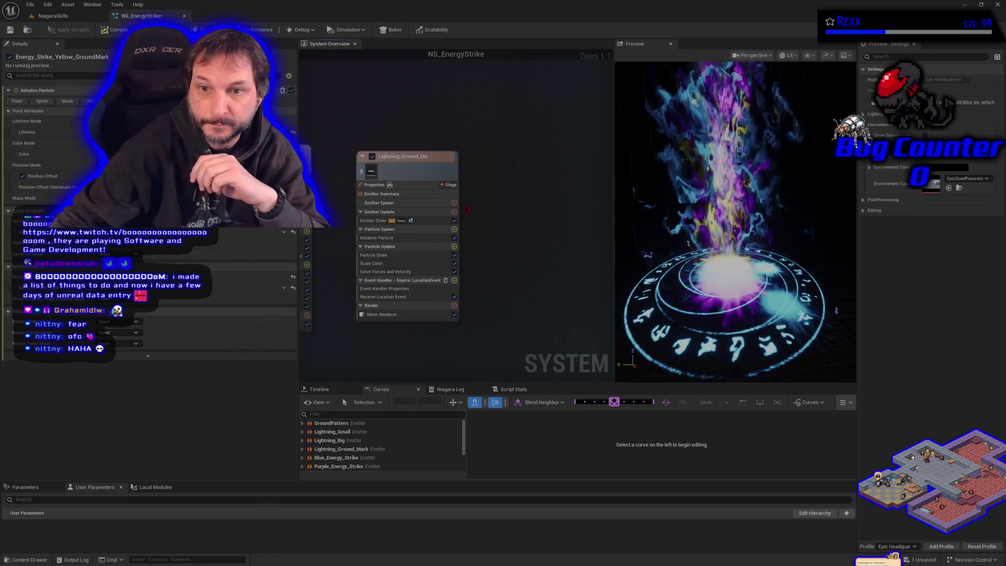
pyautogui.click(388, 238)
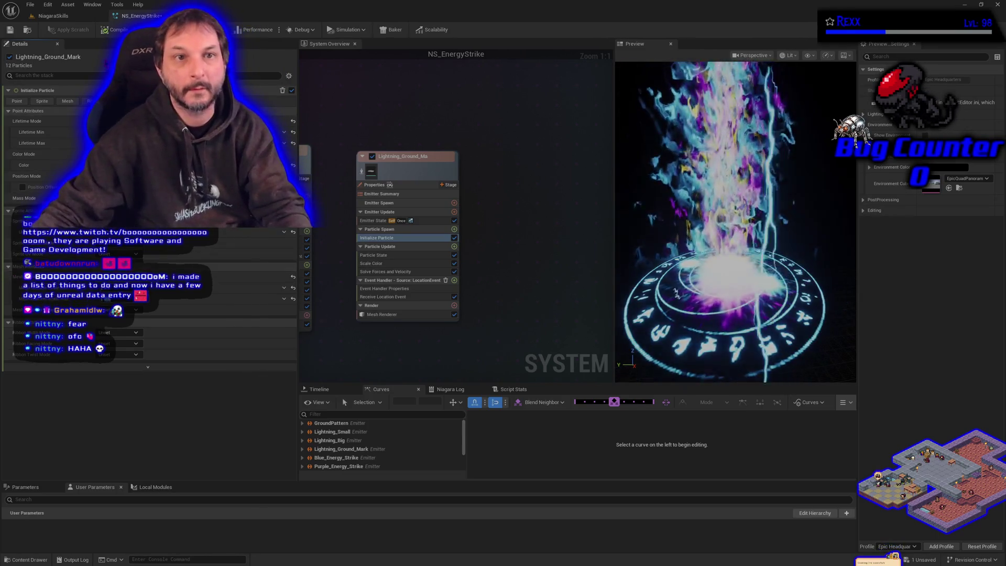
pyautogui.hotkey('ctrl', 's')
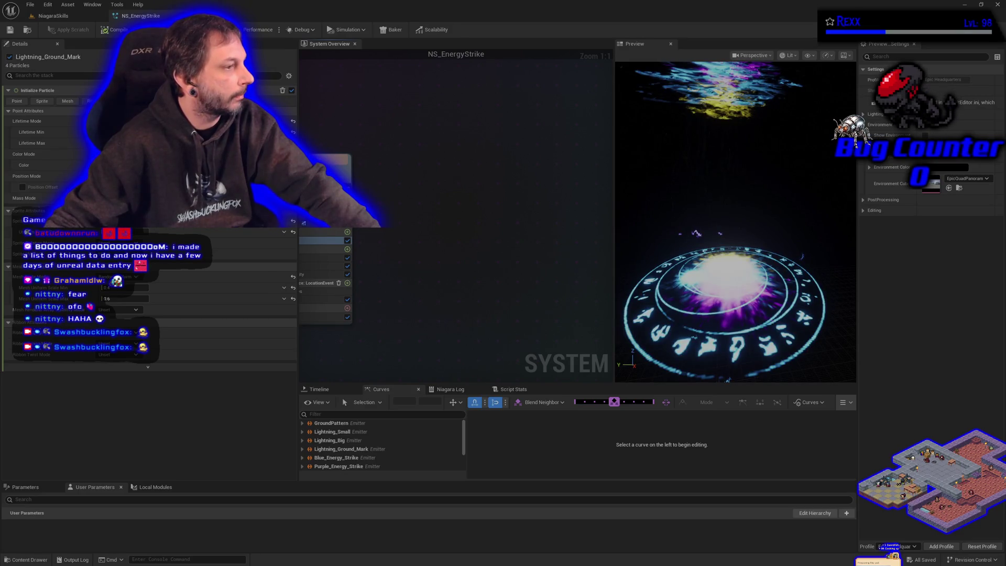
# Add a SimpleSpriteBurst emitter to the NS_EnergyStrike system overview, then switch to the browser
pyautogui.rightClick(393, 218)
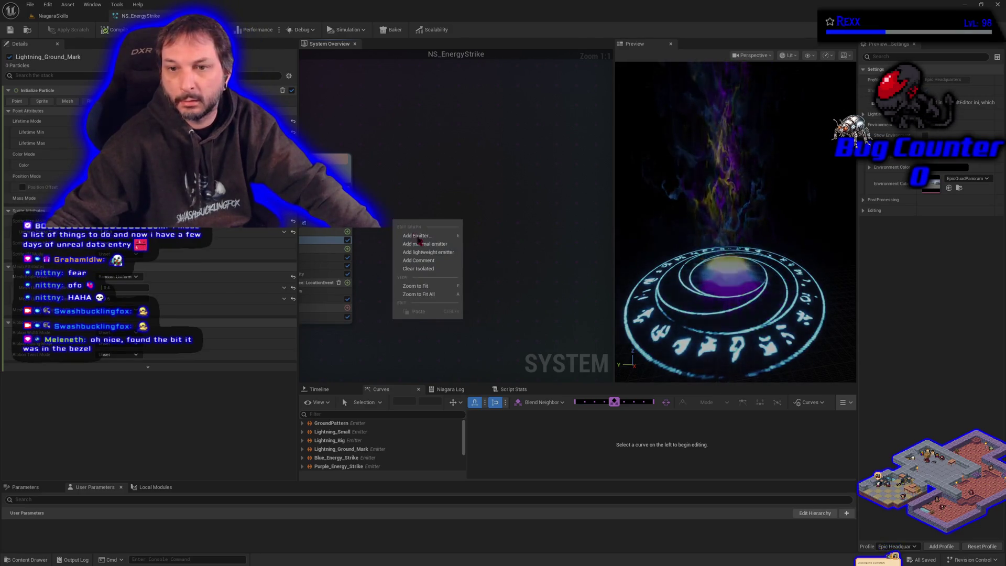
pyautogui.click(427, 239)
pyautogui.click(572, 262)
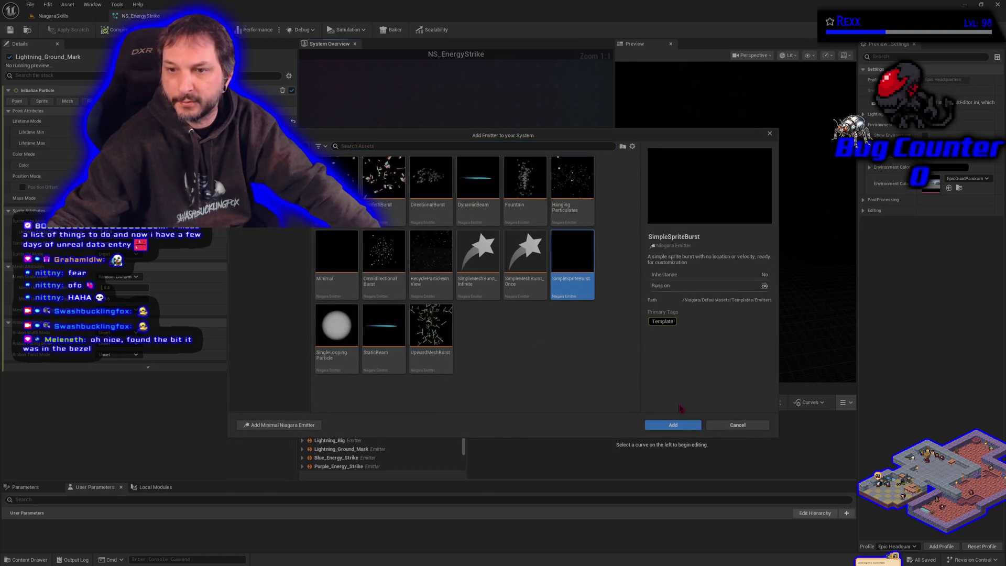
pyautogui.click(691, 427)
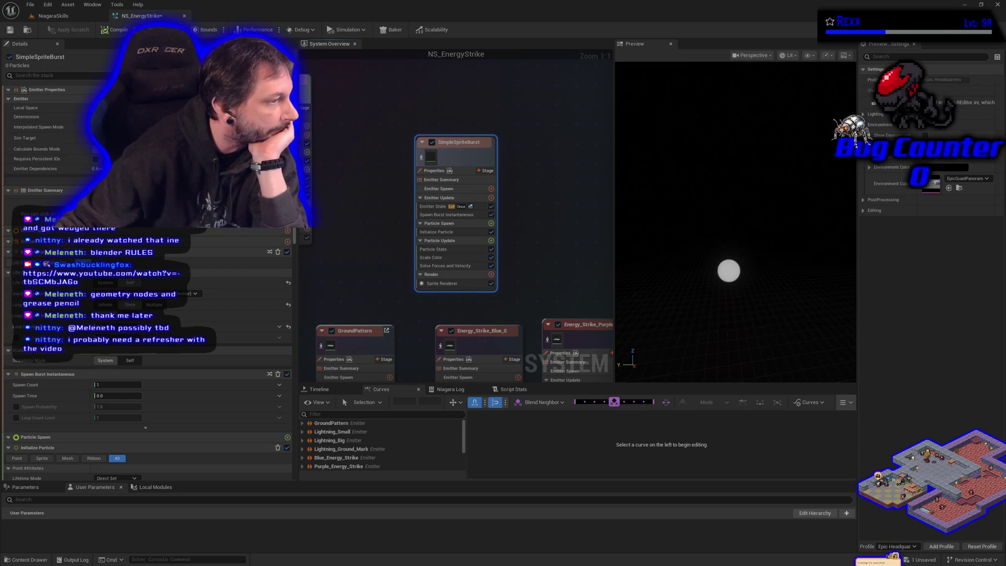
pyautogui.hotkey('alt', 'Tab')
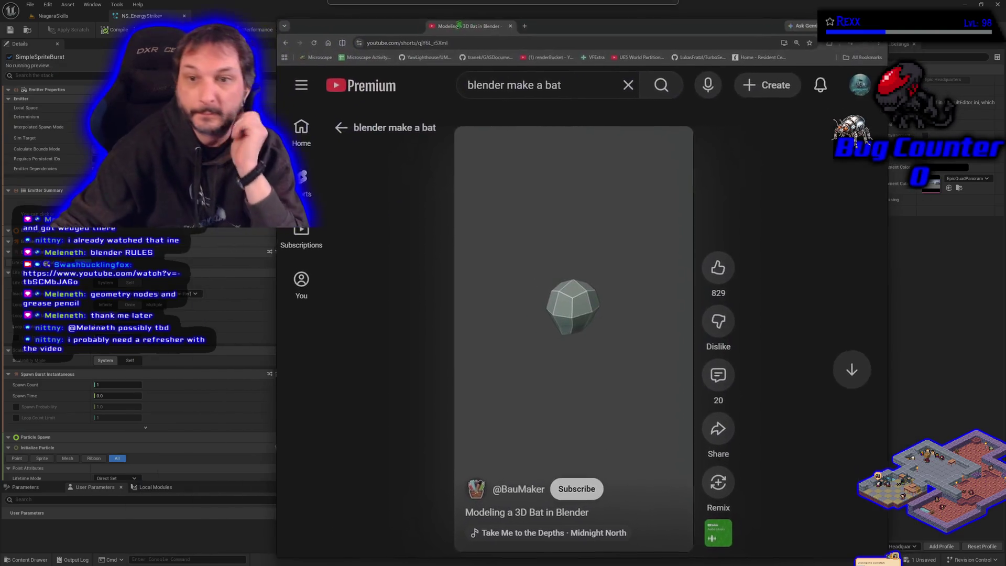
# Pause and resume the bat-modelling Short, then go back to its search results
pyautogui.click(586, 399)
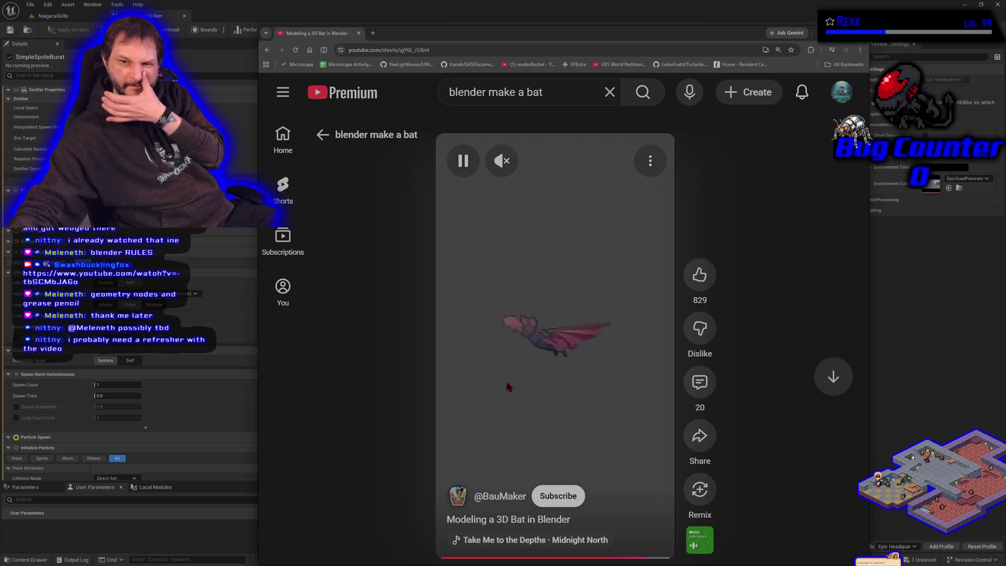
pyautogui.click(572, 345)
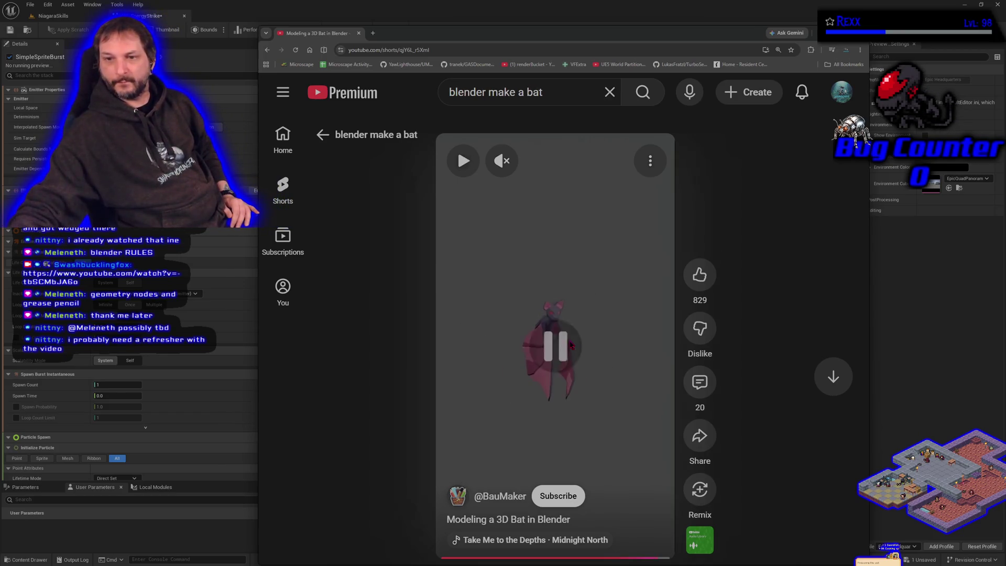
pyautogui.click(570, 291)
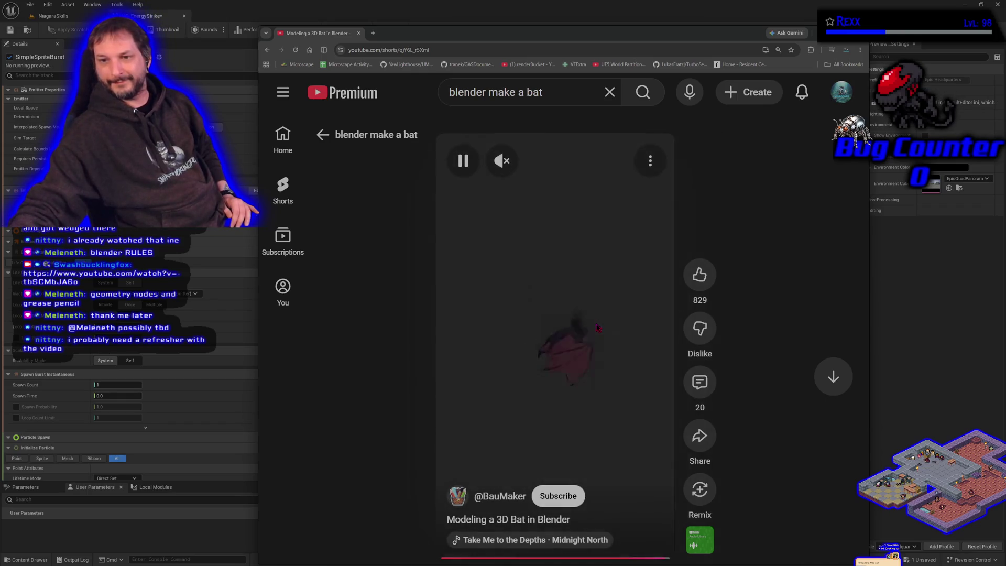
pyautogui.hotkey('alt', 'Left')
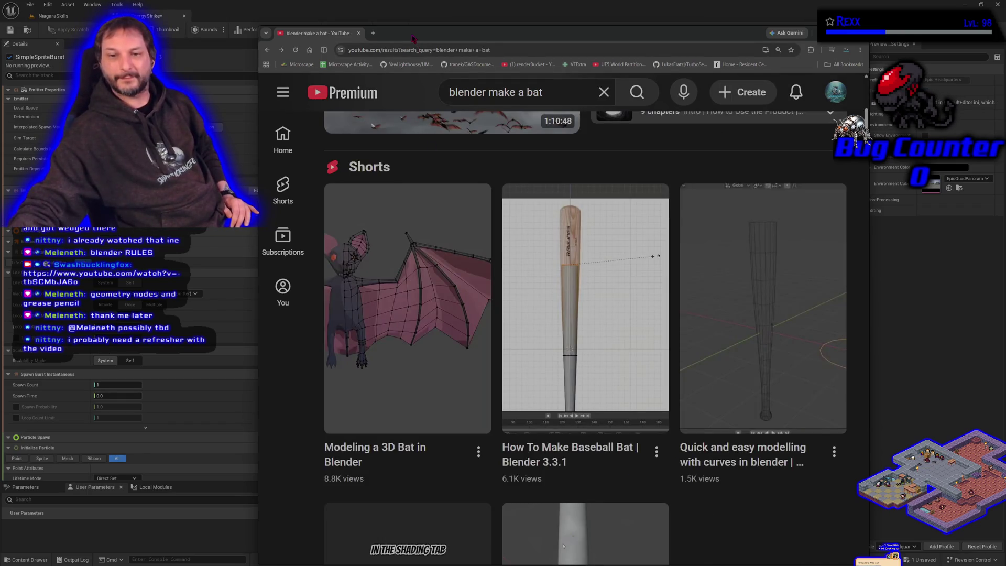
# Browse the bat-modelling results, close the YouTube tab and save NS_EnergyStrike
pyautogui.moveTo(414, 39); pyautogui.dragTo(324, 24)
pyautogui.scroll(-10, 410, 343)
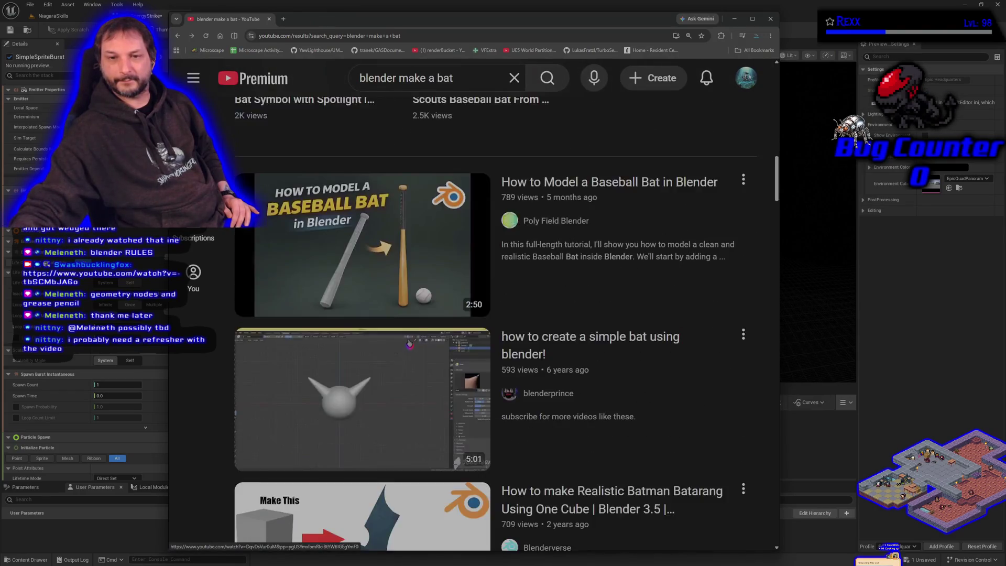
pyautogui.scroll(-3, 410, 343)
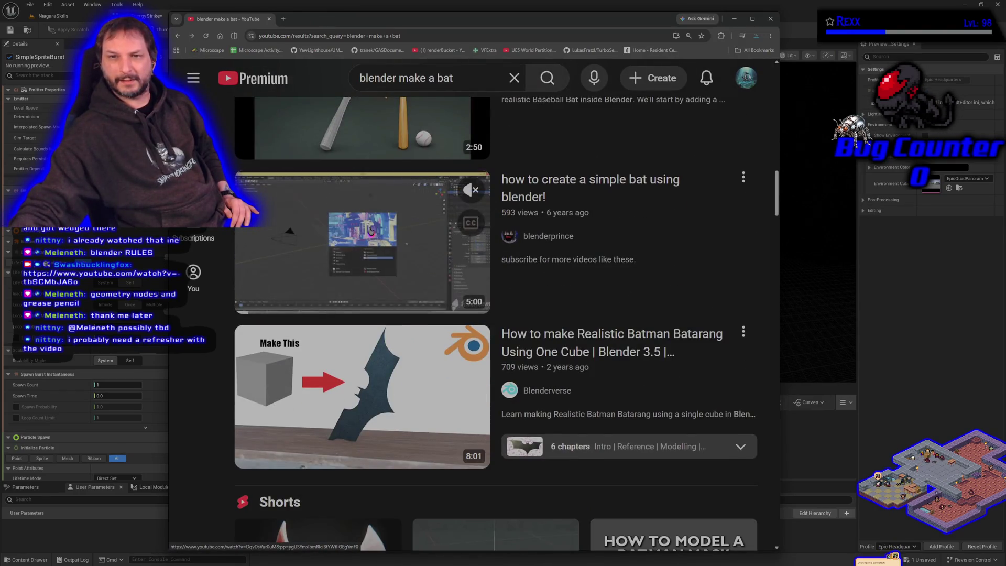
pyautogui.scroll(-4, 388, 220)
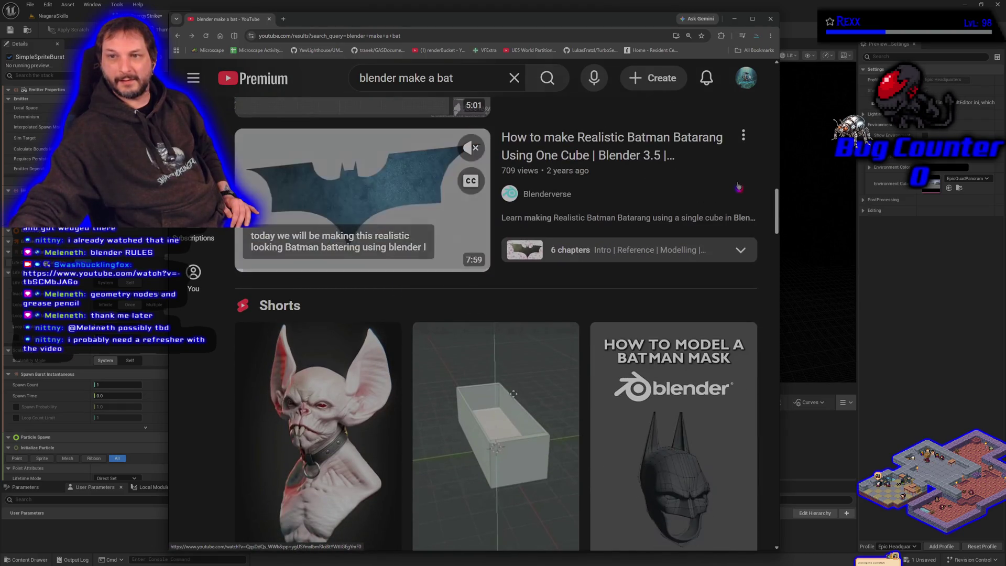
pyautogui.scroll(-1, 361, 305)
pyautogui.scroll(-3, 360, 305)
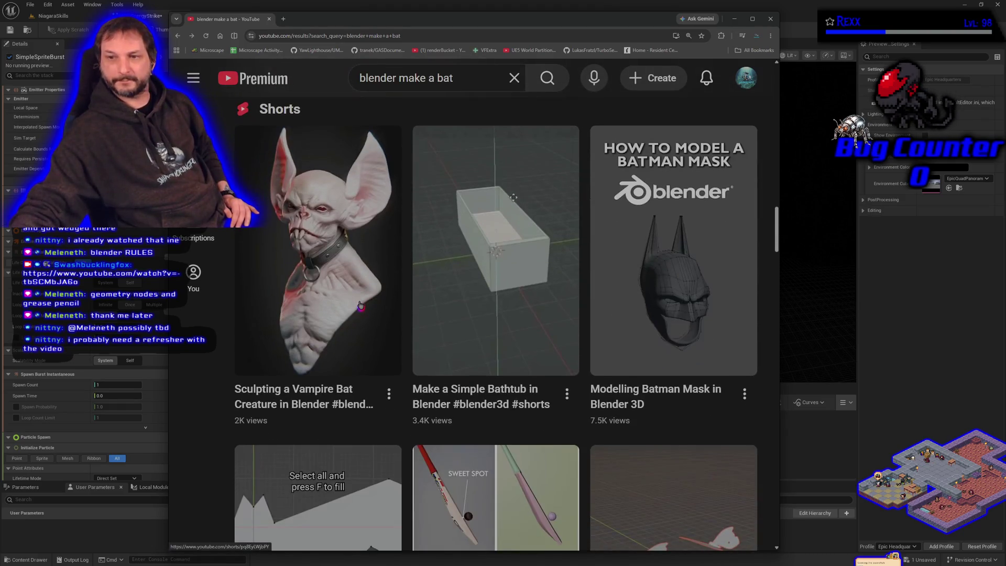
pyautogui.scroll(-3, 360, 305)
pyautogui.scroll(-10, 360, 306)
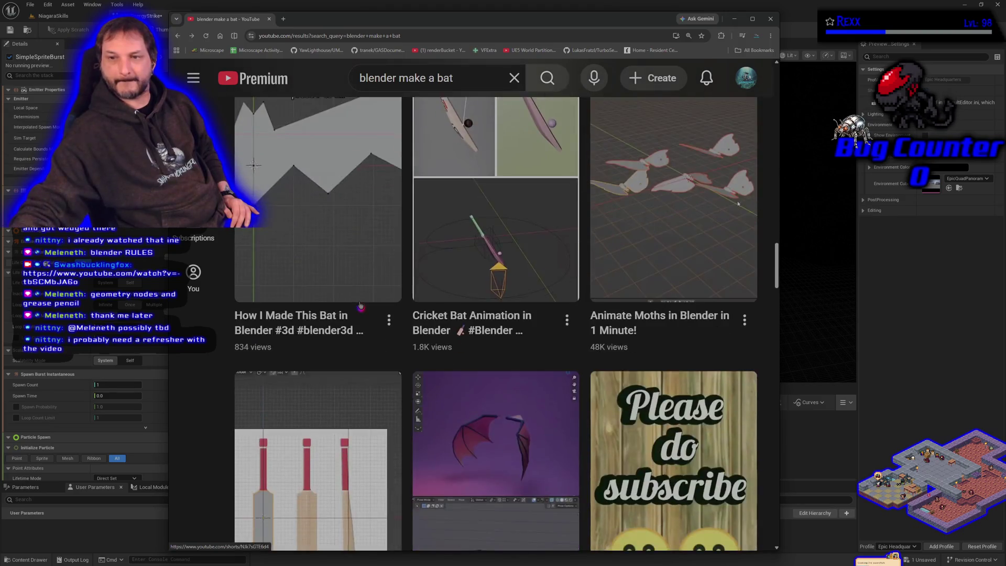
pyautogui.scroll(3, 360, 312)
pyautogui.scroll(15, 361, 312)
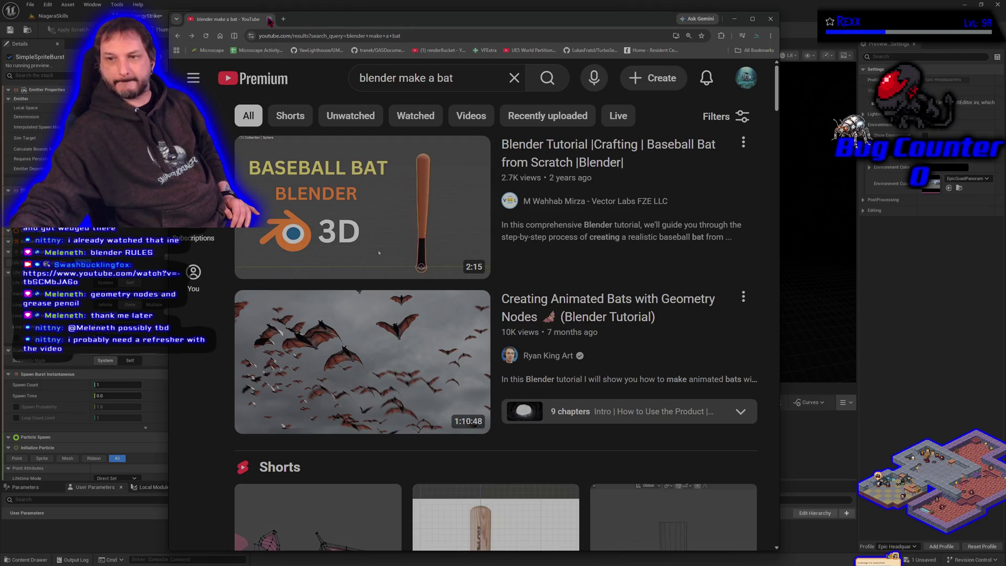
pyautogui.click(270, 19)
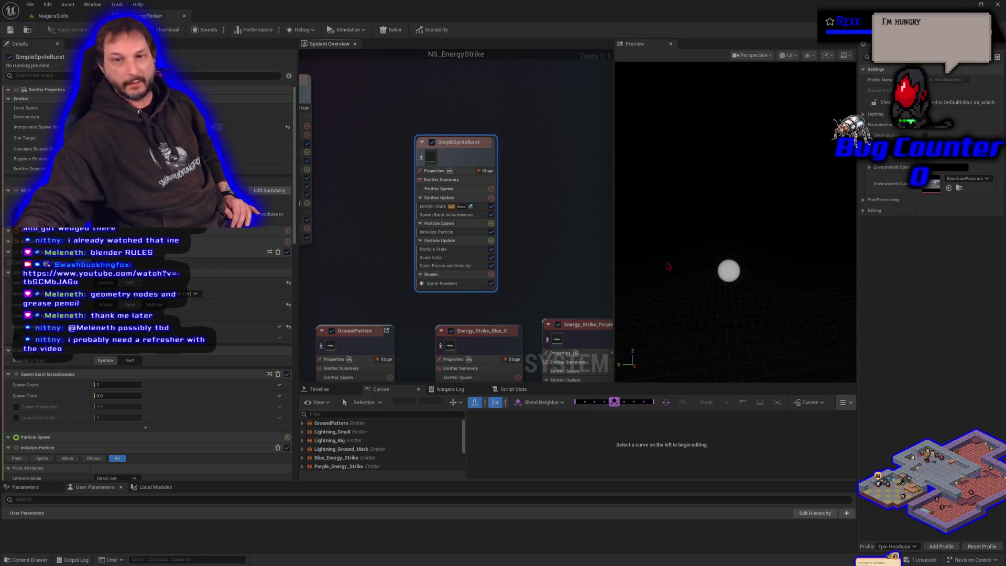
pyautogui.click(10, 30)
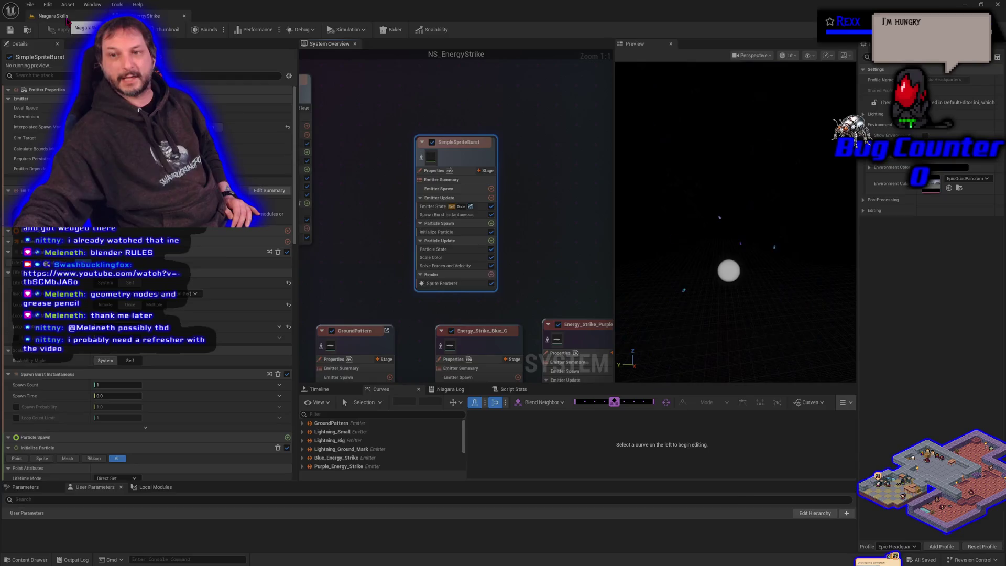
# Return to the NiagaraSkills level, frame the Energy Strike arch, and bring the music player forward
pyautogui.click(67, 19)
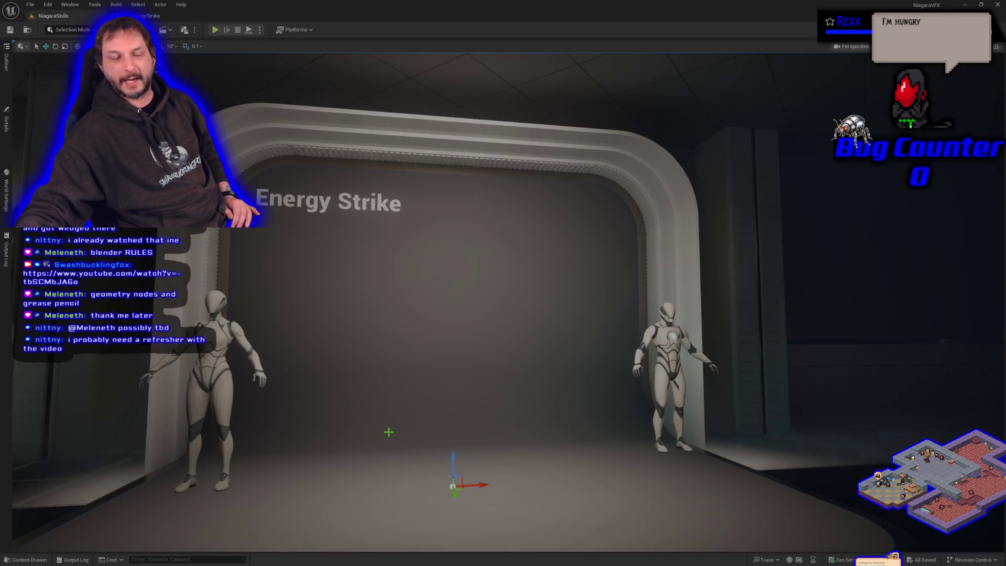
pyautogui.scroll(5, 572, 432)
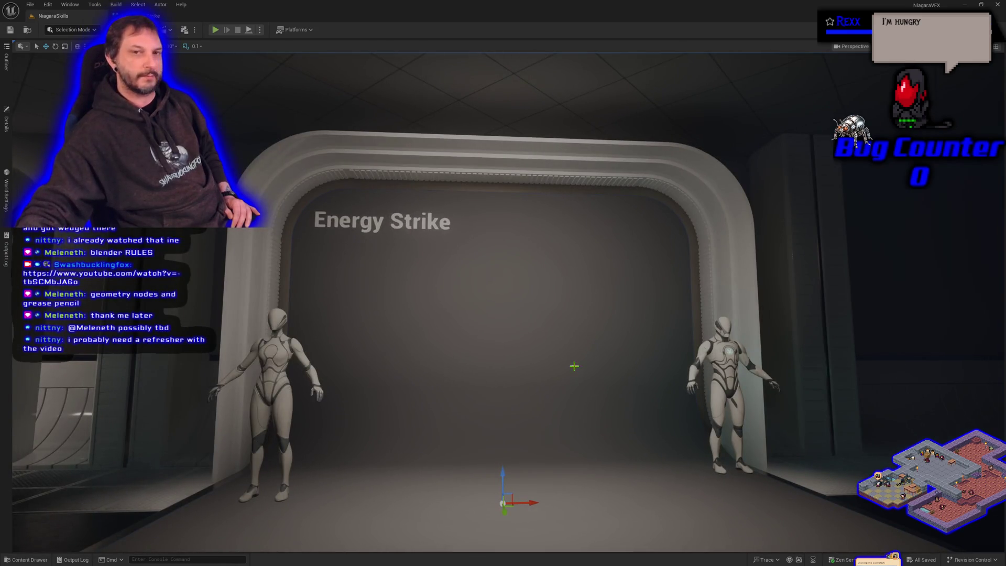
pyautogui.moveTo(749, 393); pyautogui.dragTo(742, 396)
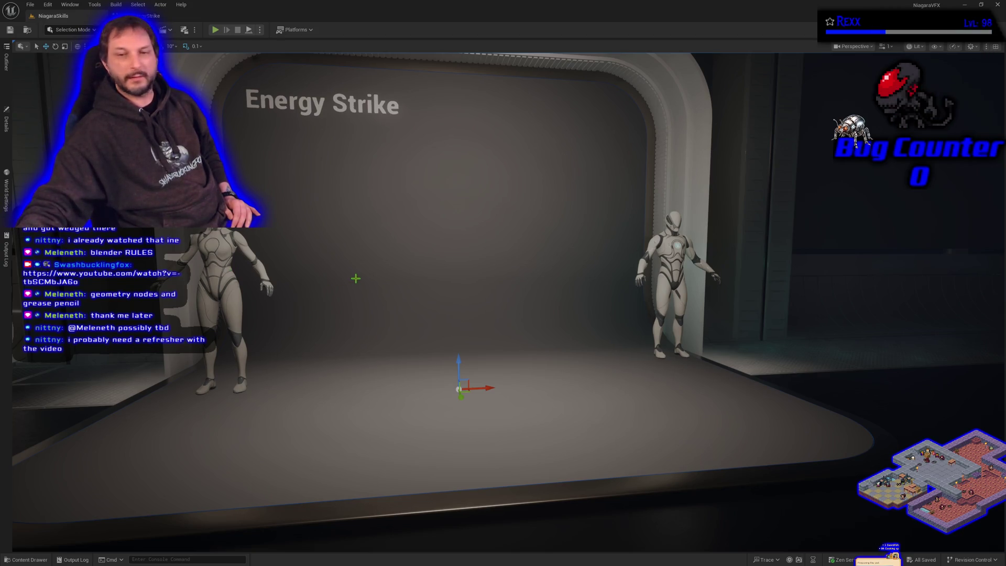
pyautogui.press('f')
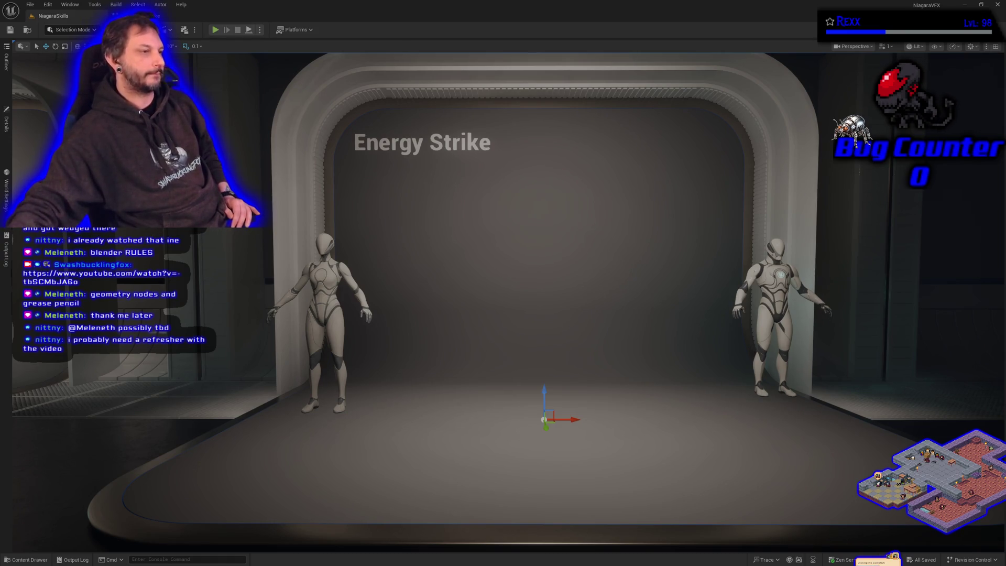
pyautogui.hotkey('alt', 'Tab')
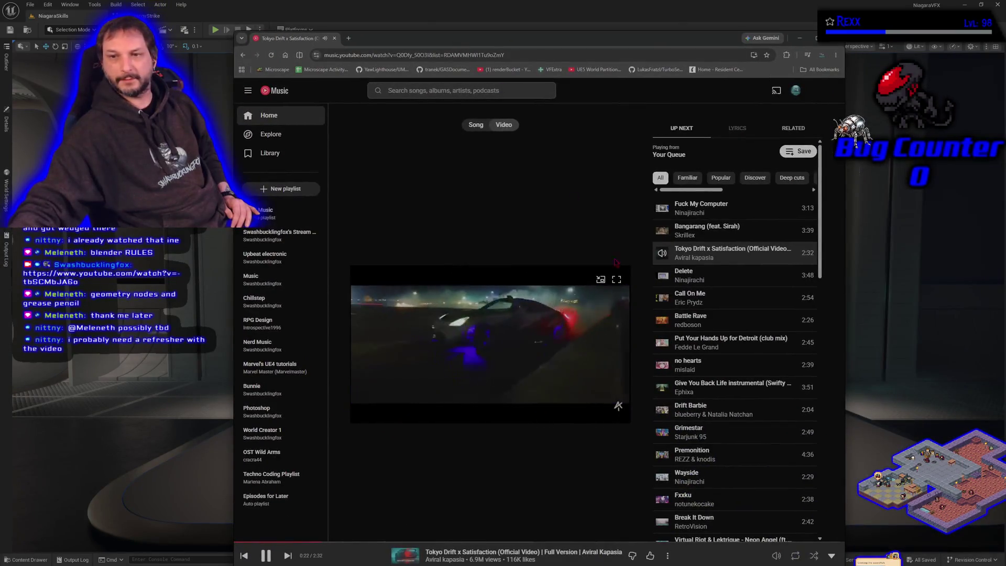
# Toggle the music video full screen and back, hide it, and move SimpleSpriteBurst's node up-left
pyautogui.click(617, 281)
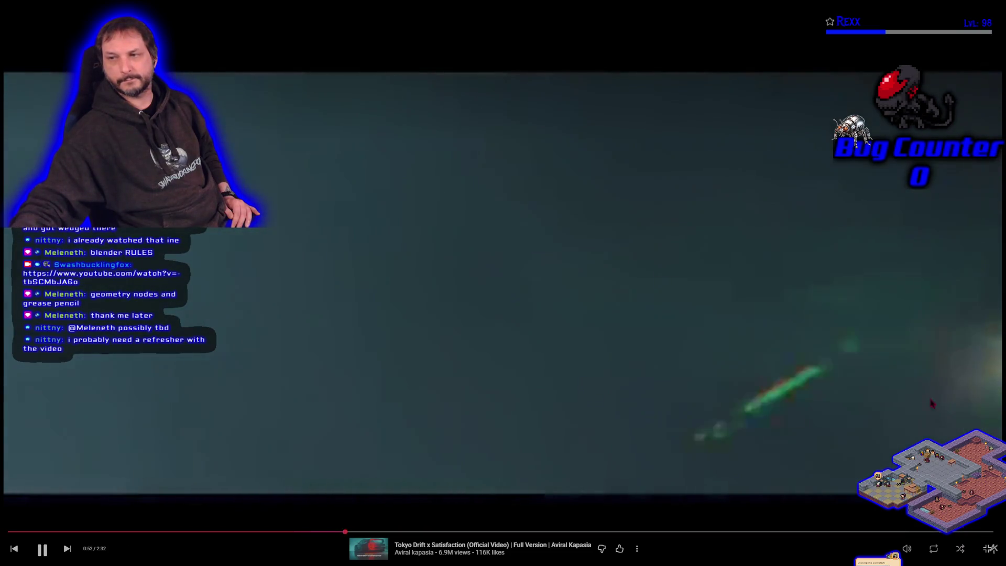
pyautogui.press('Escape')
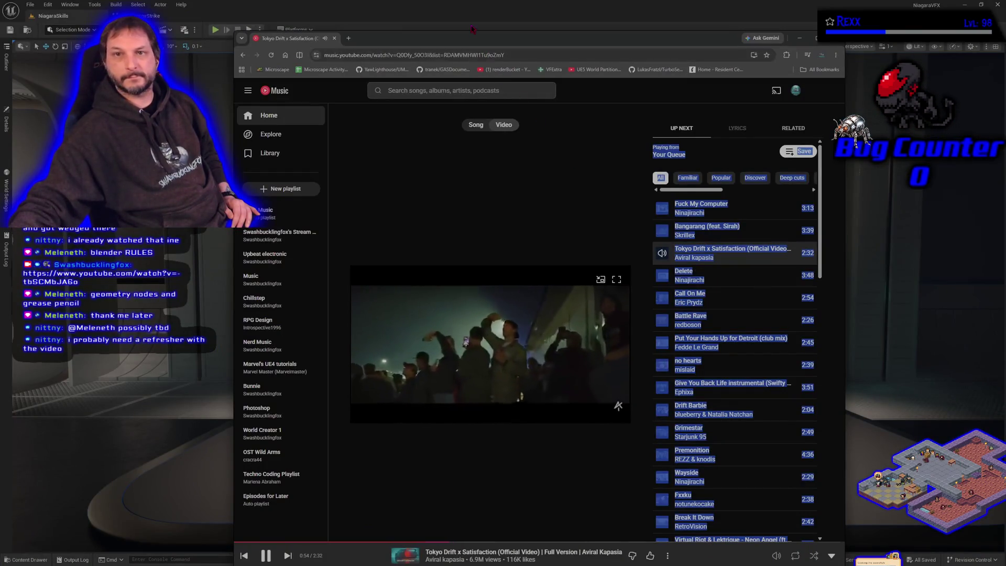
pyautogui.hotkey('alt', 'Tab')
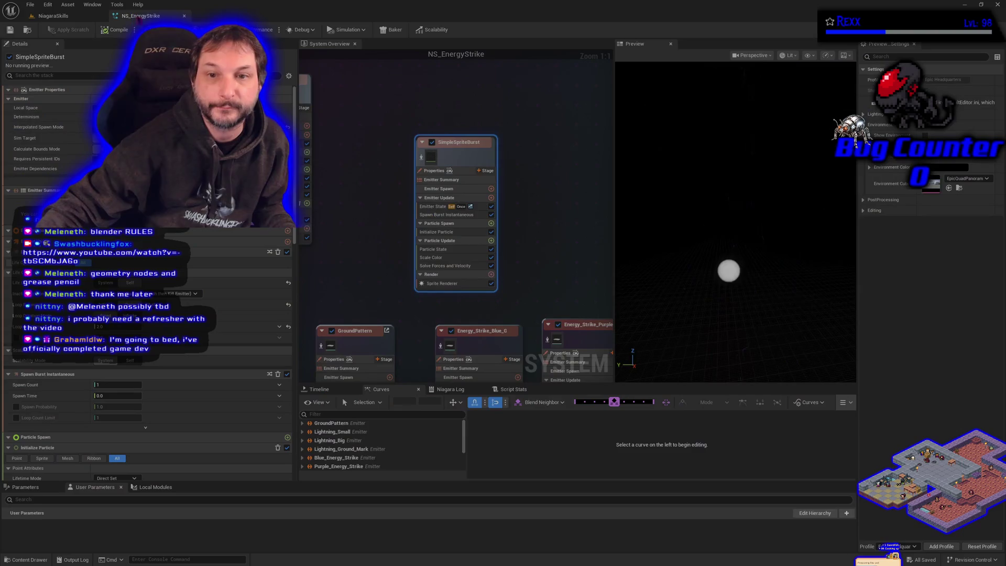
pyautogui.click(126, 16)
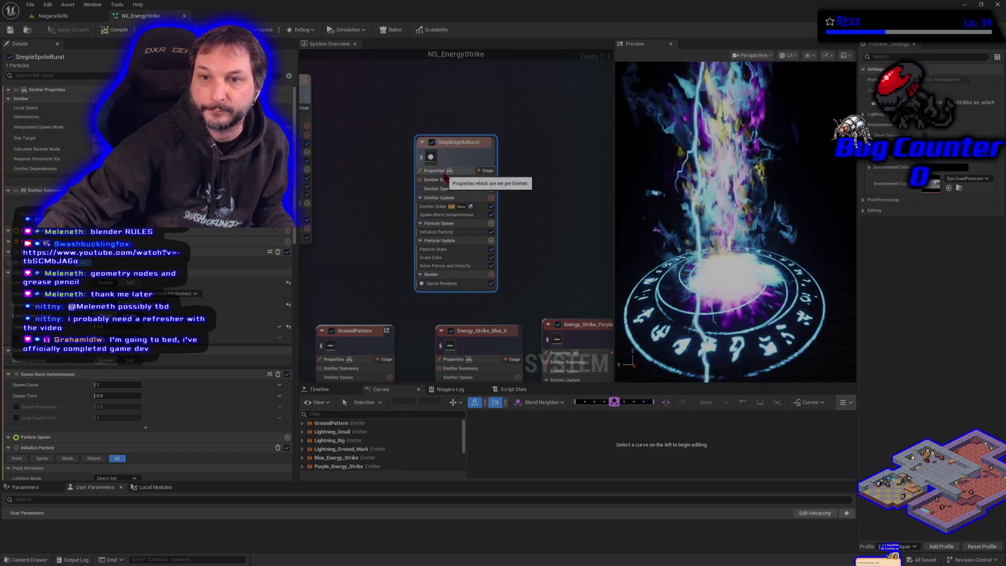
pyautogui.moveTo(465, 163); pyautogui.dragTo(440, 119)
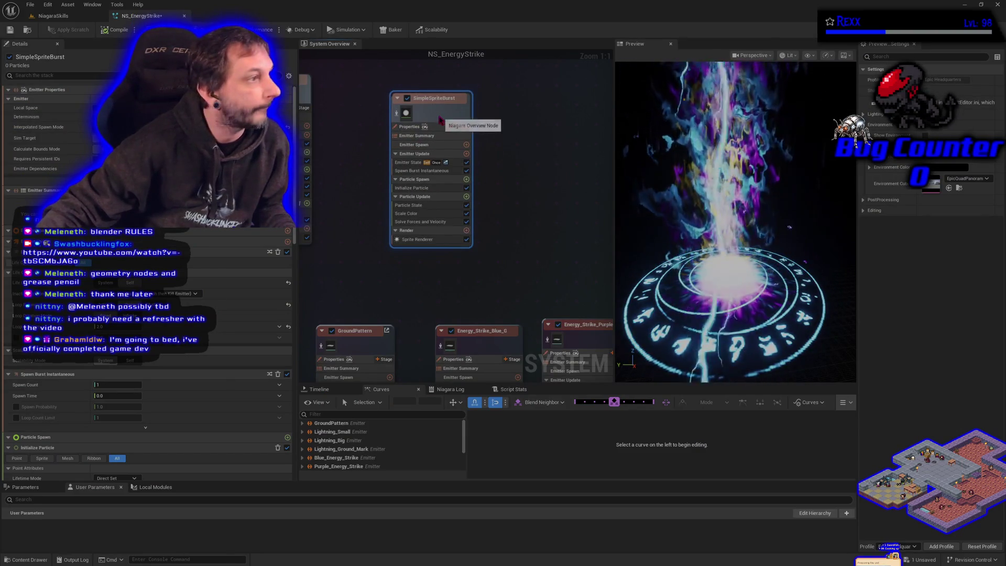
# Try SimpleSpriteBurst's Sim Target as GPU, undo it, save, and show the Sprite Renderer settings
pyautogui.click(411, 126)
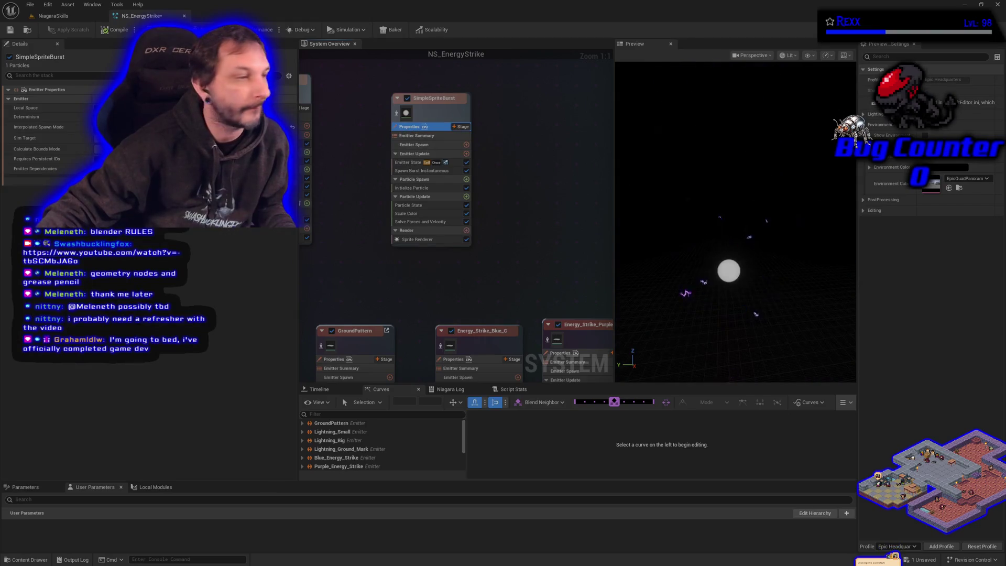
pyautogui.click(115, 137)
pyautogui.click(115, 148)
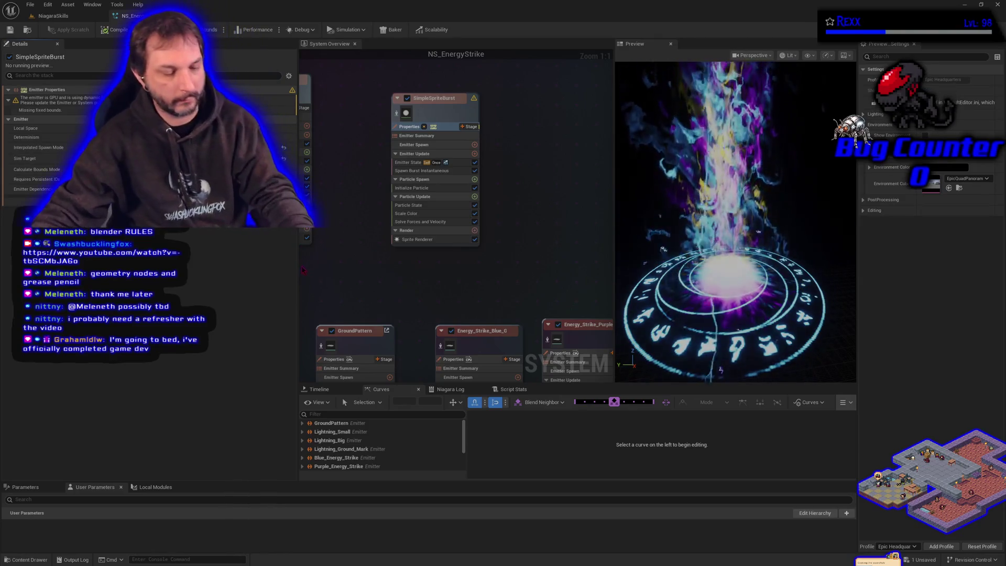
pyautogui.hotkey('ctrl', 'z')
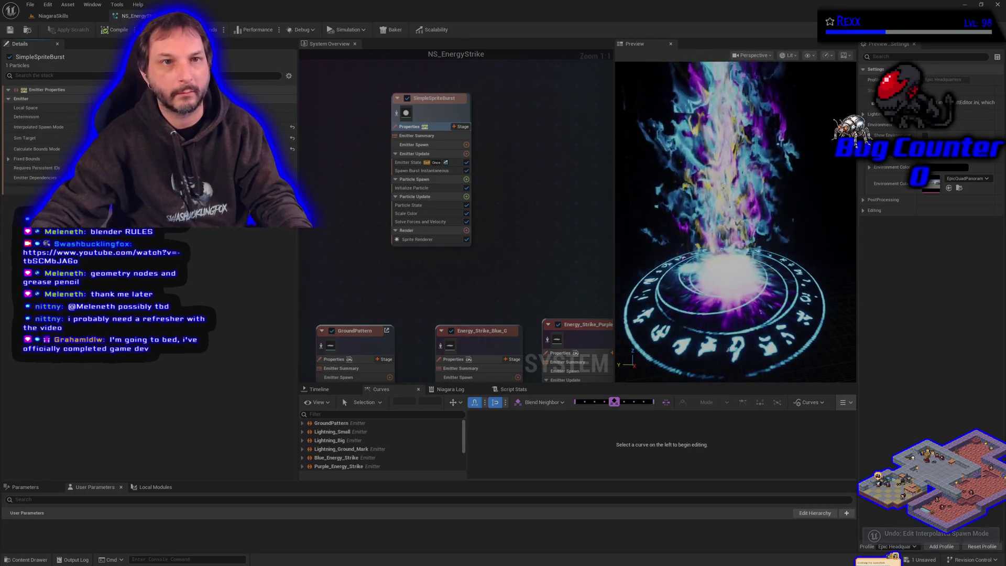
pyautogui.click(10, 30)
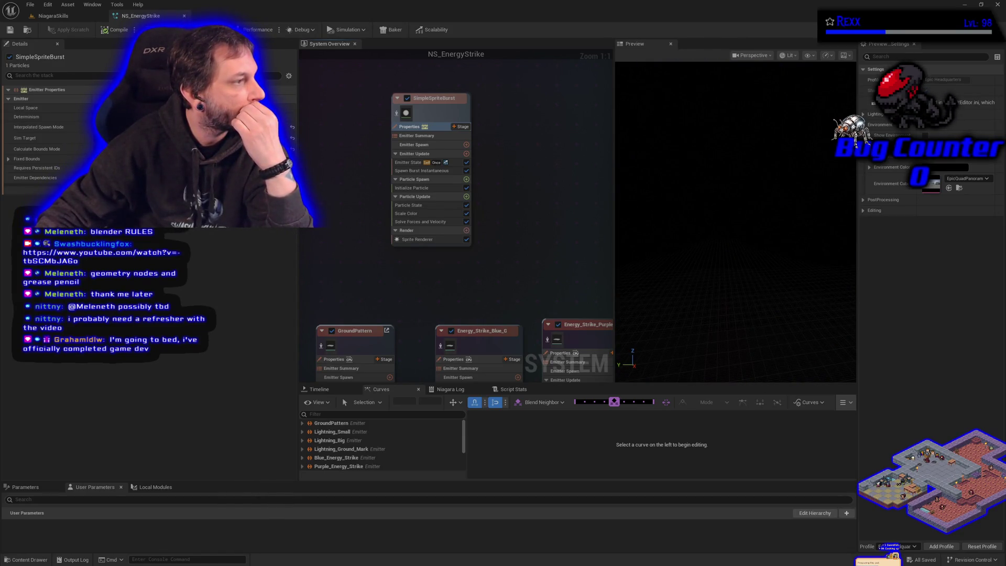
pyautogui.click(417, 240)
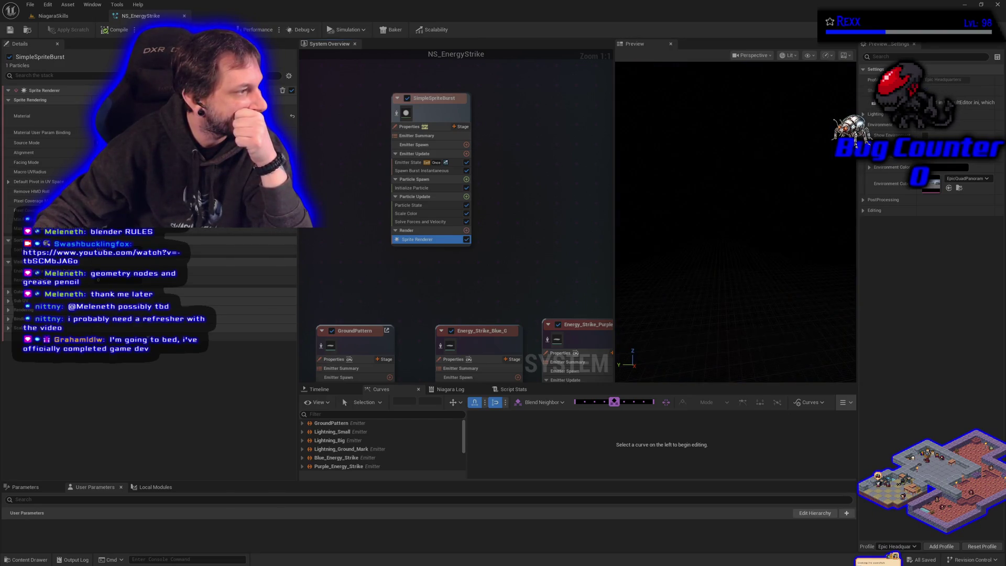
# Open the Content Drawer and browse to the MasterMaterials folder
pyautogui.click(26, 560)
pyautogui.click(45, 440)
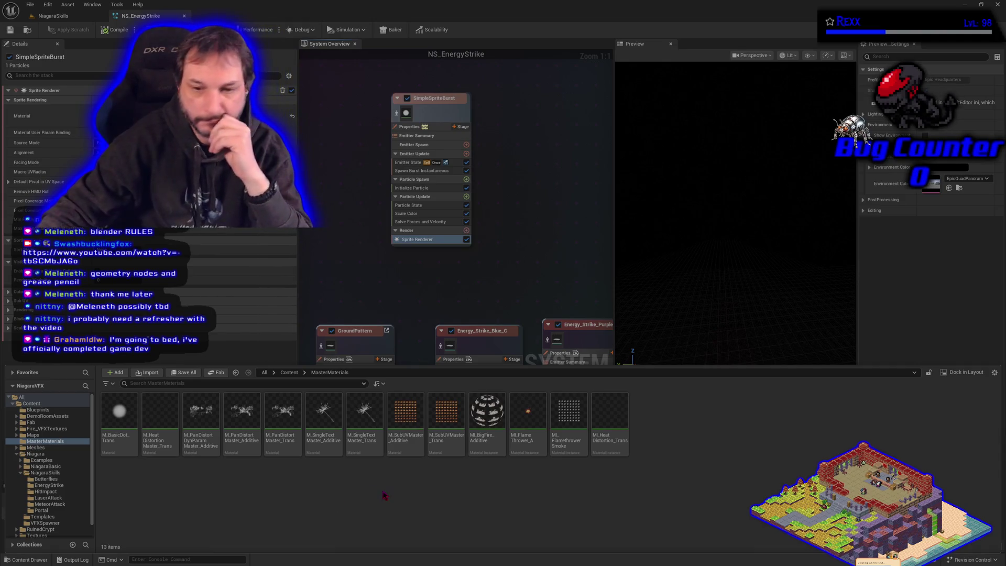
# Create a material instance of the single-texture additive master and rename it, ending in _Additive
pyautogui.rightClick(326, 436)
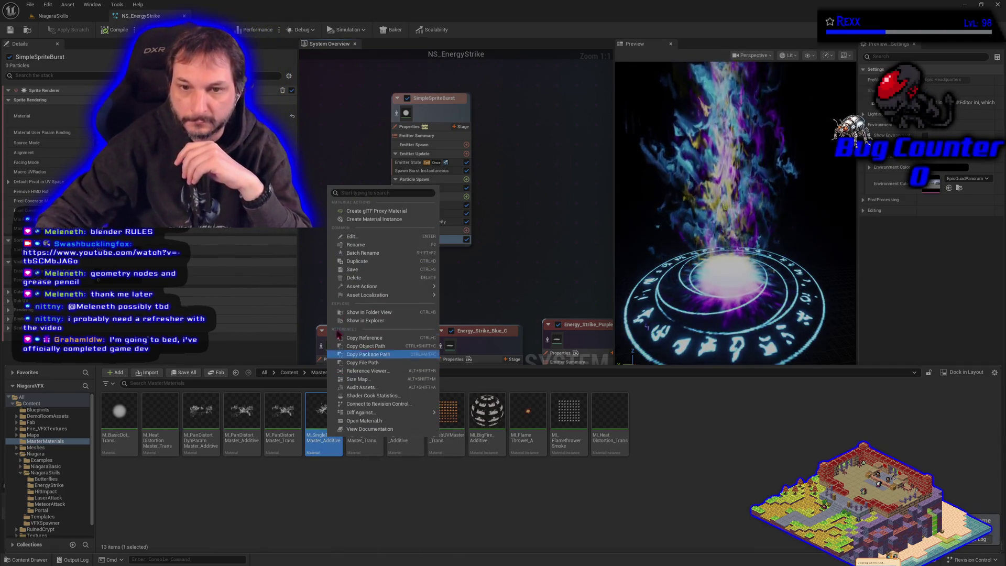
pyautogui.click(353, 224)
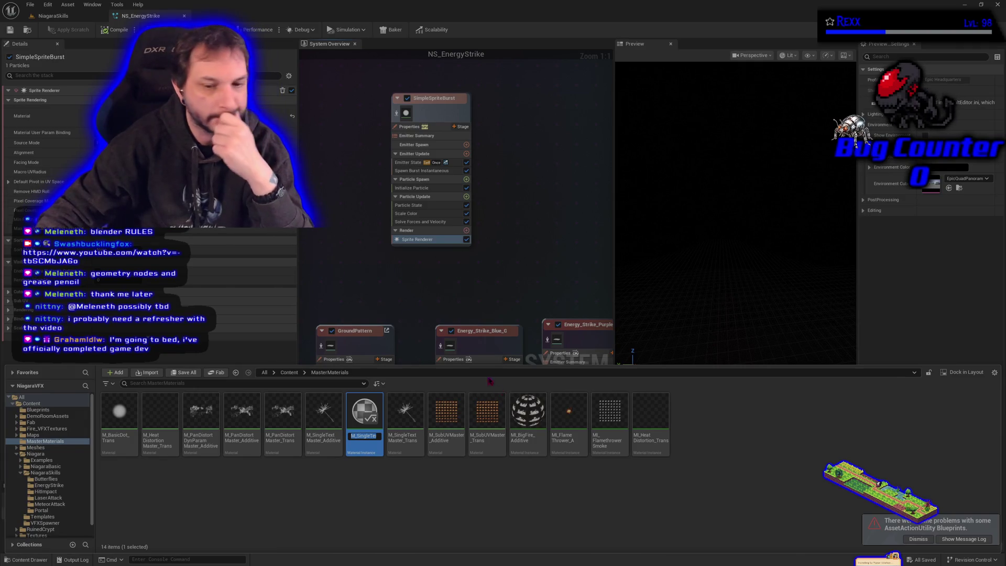
pyautogui.doubleClick(362, 437)
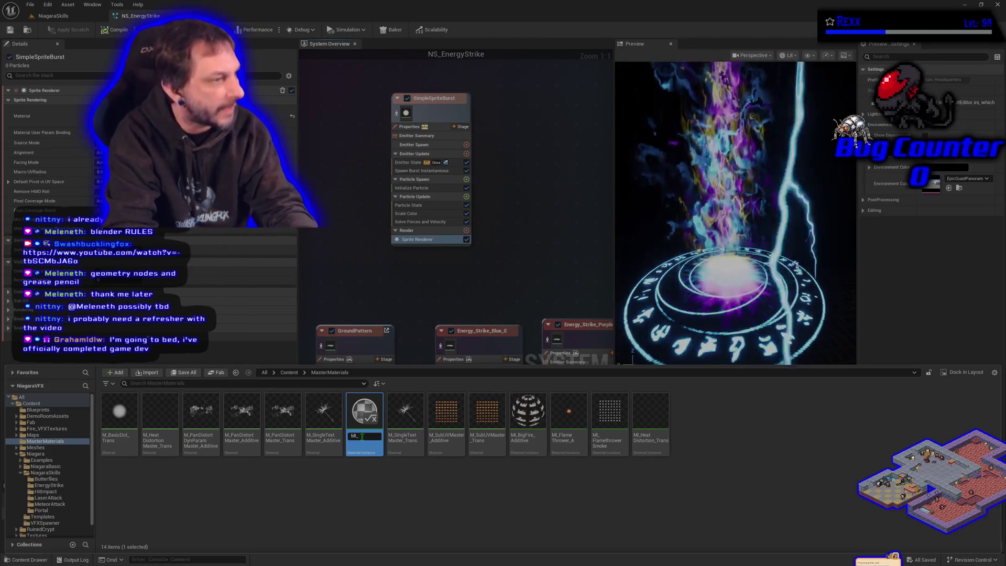
pyautogui.write('rg')
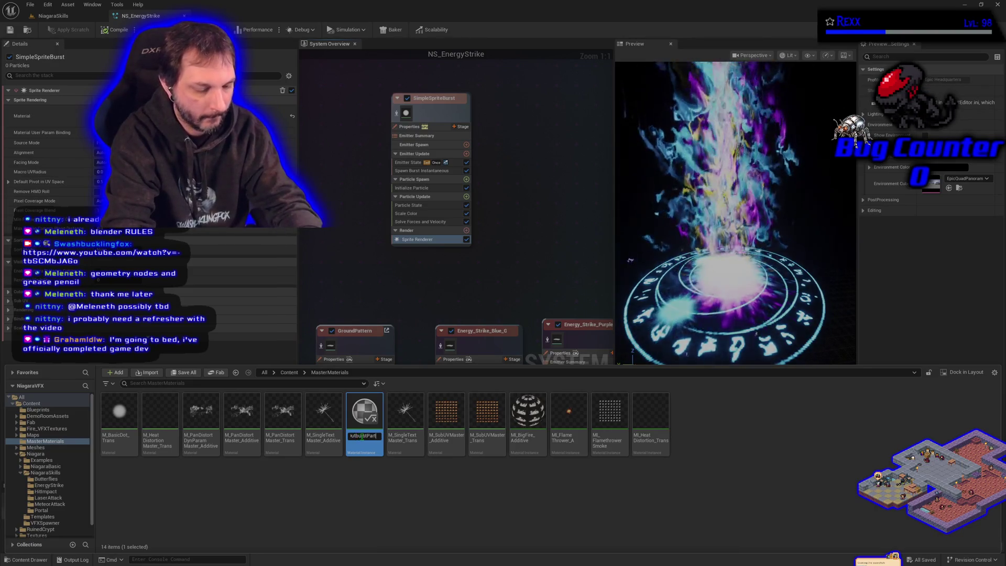
pyautogui.write('_Additiv')
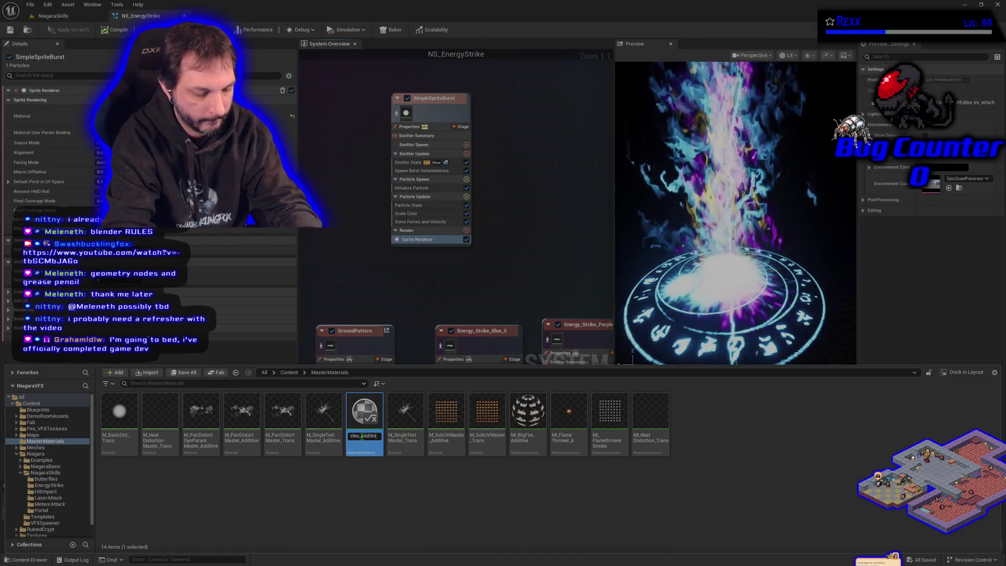
pyautogui.write('e')
pyautogui.press('Return')
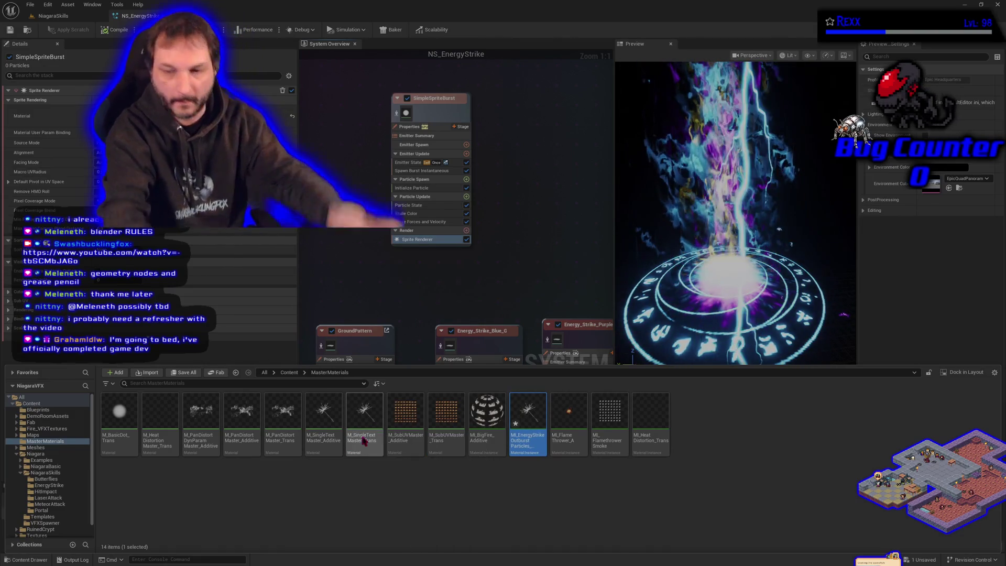
# Save the new material instance and move it into the EnergyStrike folder
pyautogui.hotkey('ctrl', 's')
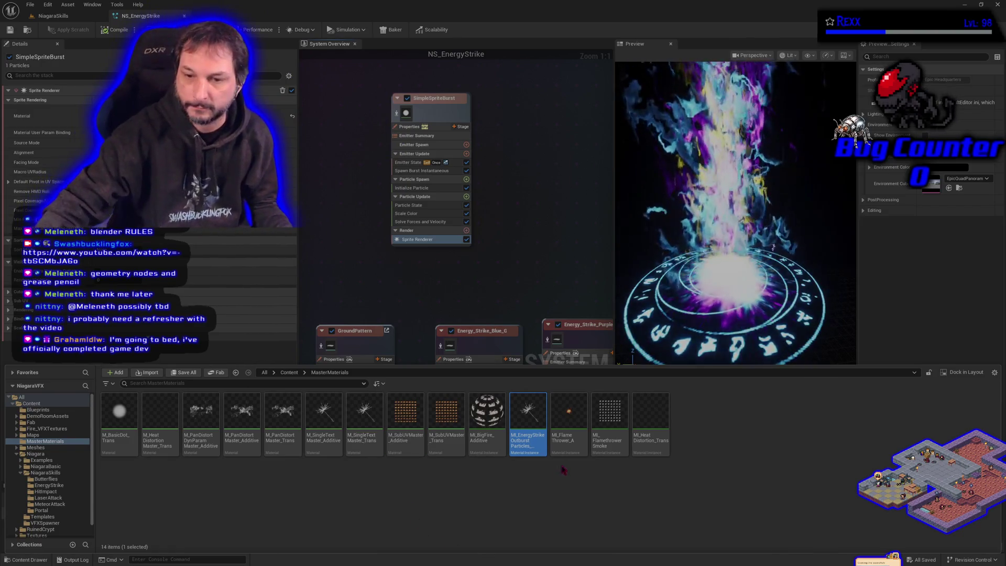
pyautogui.moveTo(528, 413)
pyautogui.mouseDown()
pyautogui.moveTo(292, 489)
pyautogui.moveTo(42, 483)
pyautogui.mouseUp()
pyautogui.click(53, 493)
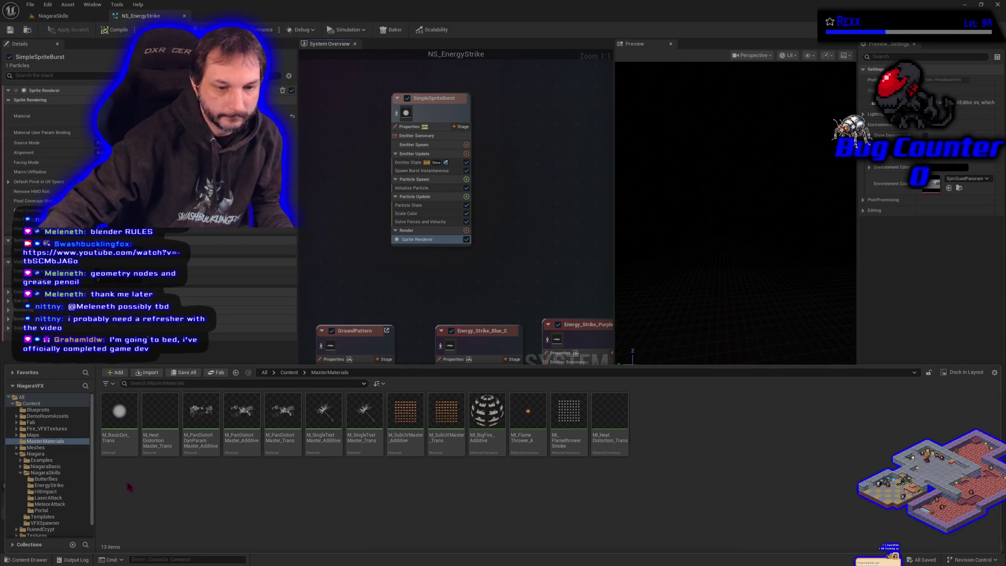
pyautogui.click(62, 498)
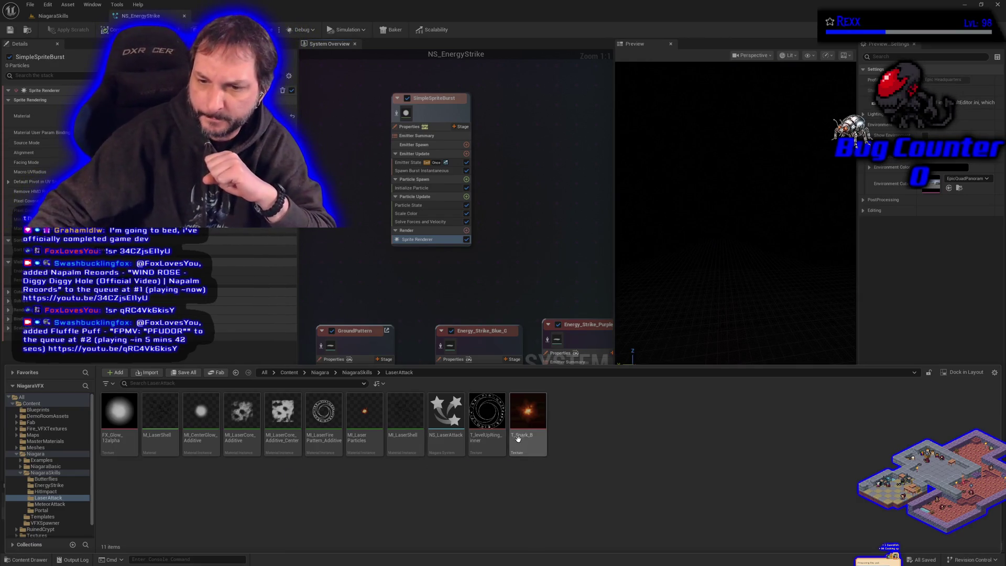
# Copy T_Spark_B into the EnergyStrike folder, then open it and select the Outburst Particles instance
pyautogui.moveTo(523, 422)
pyautogui.moveTo(523, 421)
pyautogui.mouseDown()
pyautogui.moveTo(241, 529)
pyautogui.moveTo(68, 523)
pyautogui.moveTo(49, 486)
pyautogui.mouseUp()
pyautogui.click(73, 510)
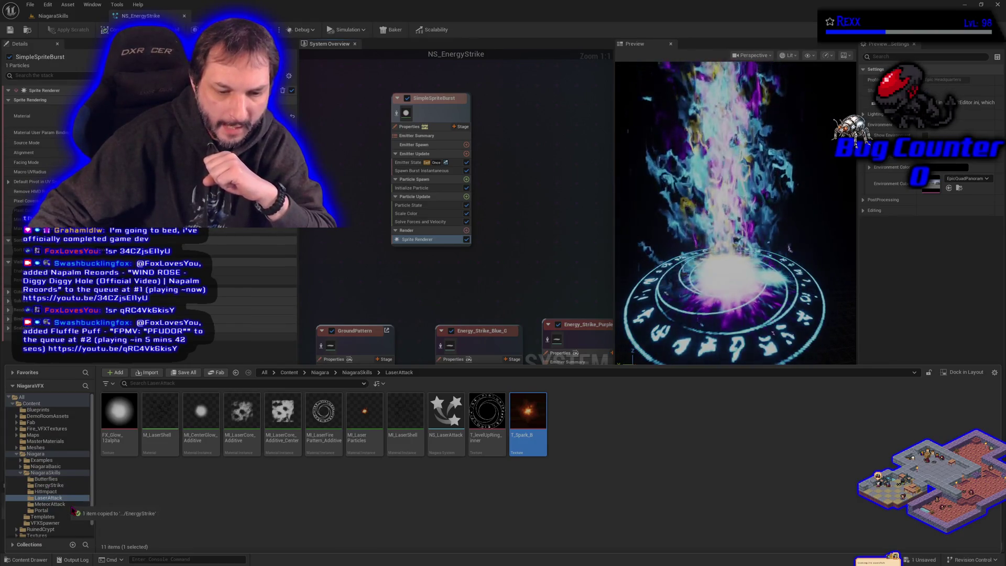
pyautogui.click(49, 485)
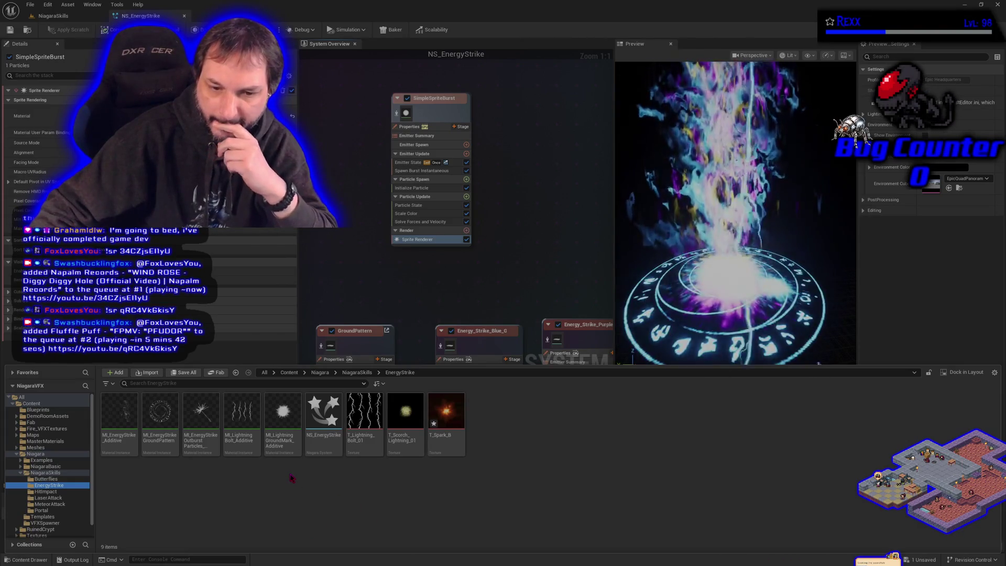
pyautogui.click(195, 447)
# Assign T_Spark_B as the Outburst Particles instance's texture and enable the ShouldChangeBrightness override
pyautogui.doubleClick(195, 447)
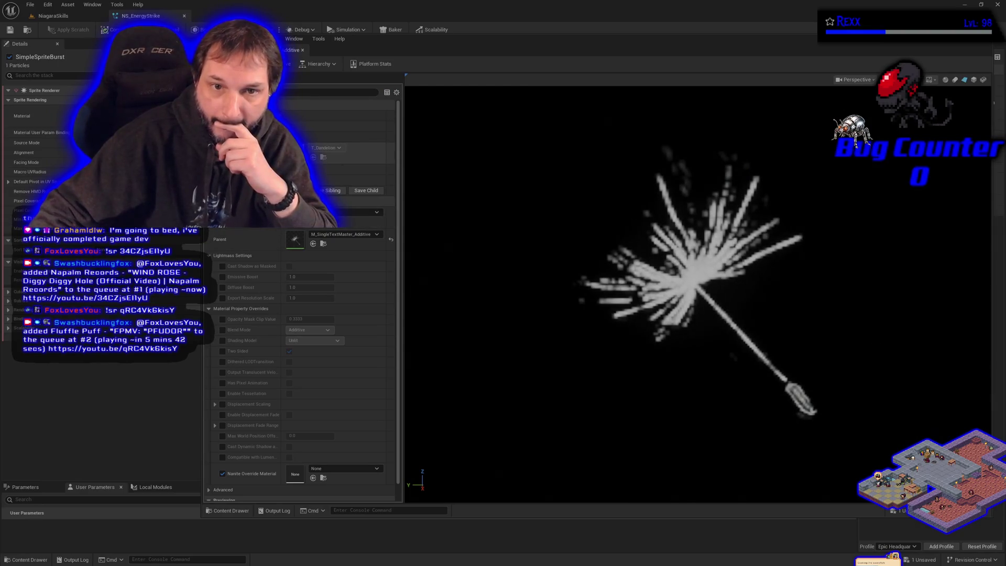
pyautogui.click(43, 560)
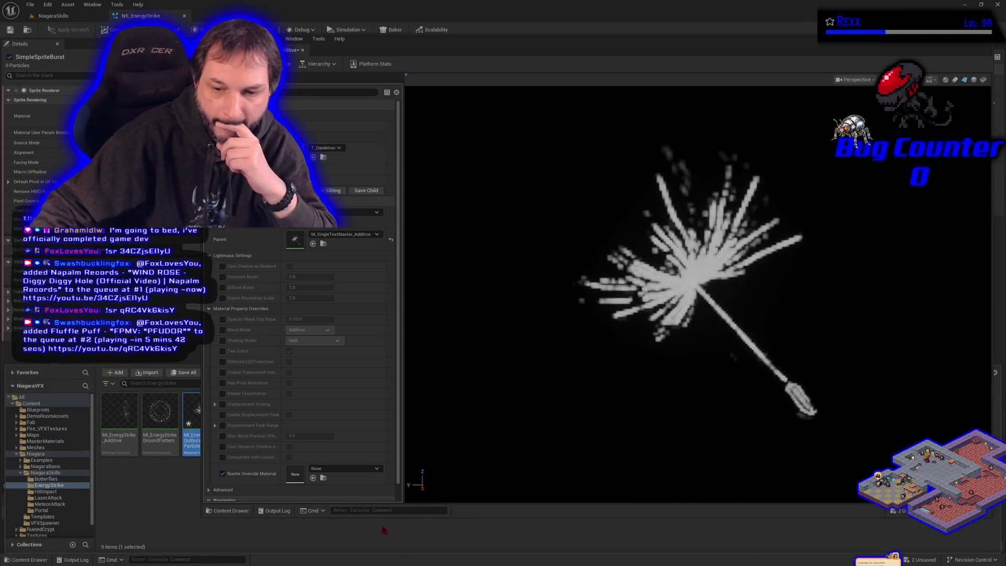
pyautogui.click(183, 520)
pyautogui.moveTo(369, 46)
pyautogui.mouseDown()
pyautogui.moveTo(549, 251)
pyautogui.moveTo(290, 457)
pyautogui.moveTo(304, 480)
pyautogui.mouseUp()
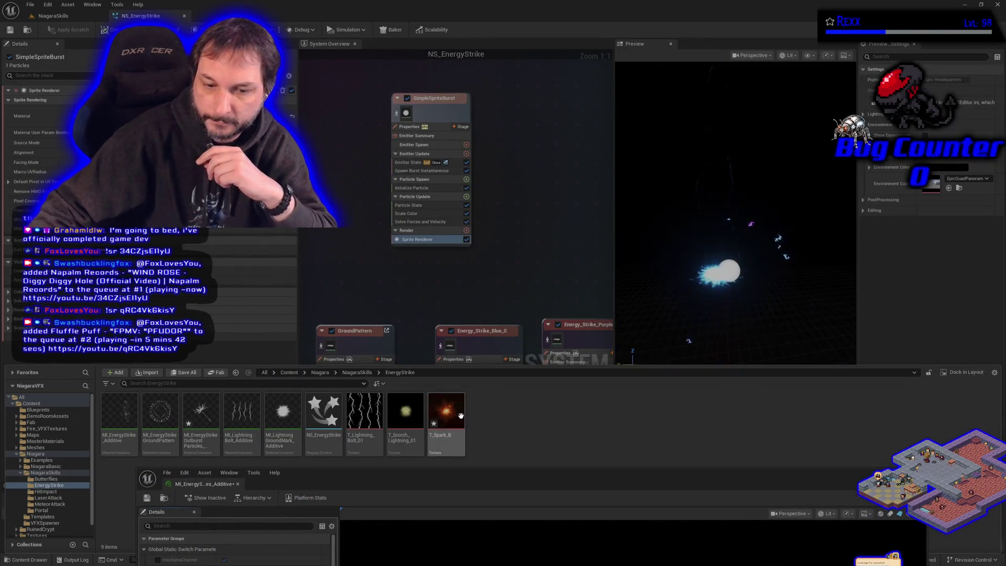
pyautogui.click(460, 415)
pyautogui.moveTo(377, 474); pyautogui.dragTo(313, 242)
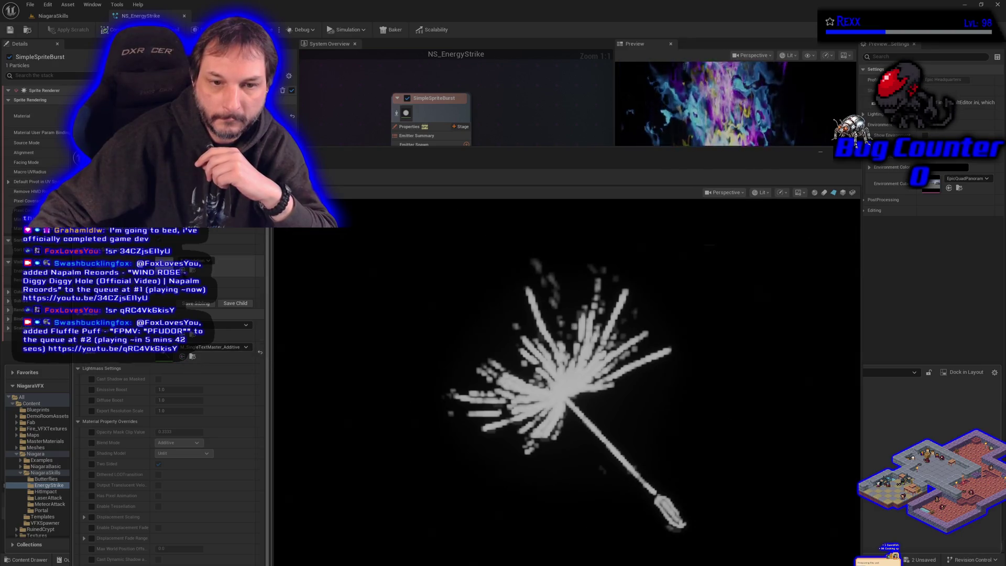
pyautogui.click(192, 270)
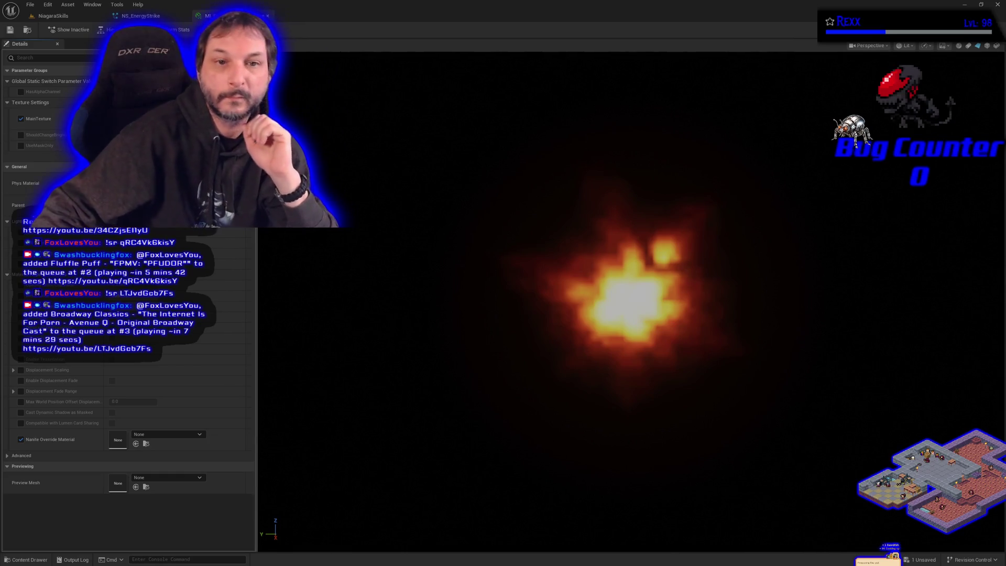
pyautogui.click(21, 135)
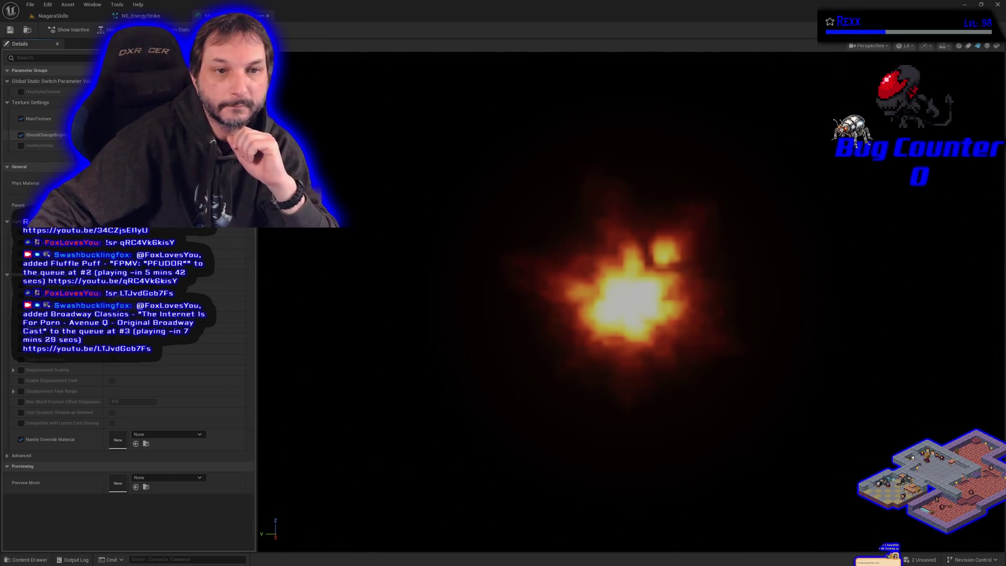
# Enable the BrightnessMin, BrightnessMax, FlashFrequency and UseMaskOnly overrides on the Outburst Particles instance and save it
pyautogui.click(21, 145)
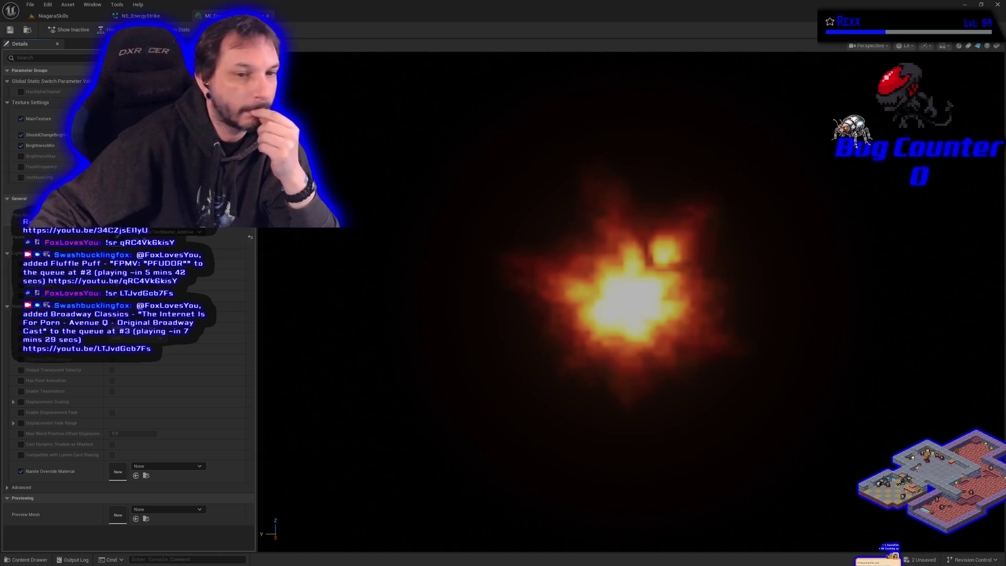
pyautogui.click(21, 155)
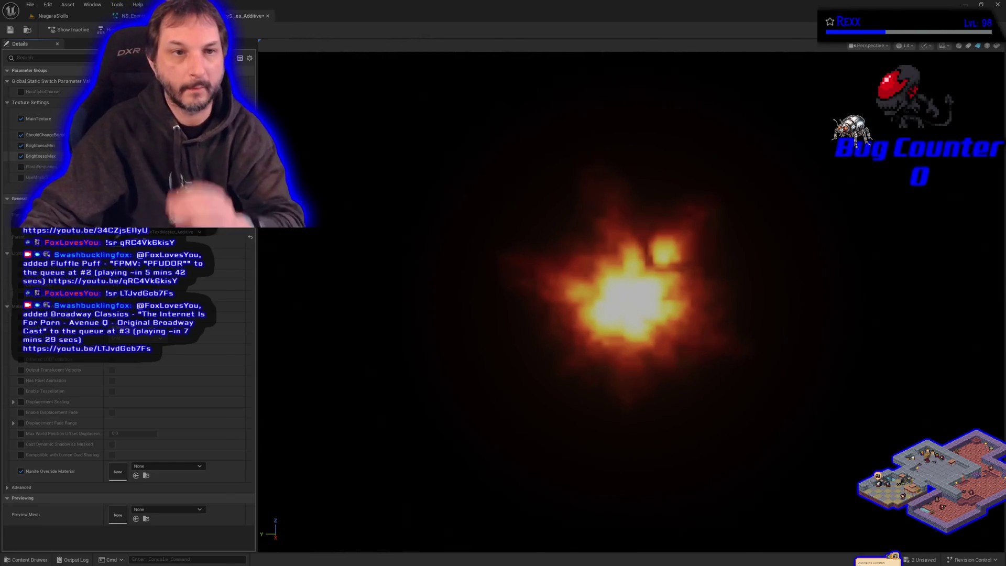
pyautogui.hotkey('ctrl', 's')
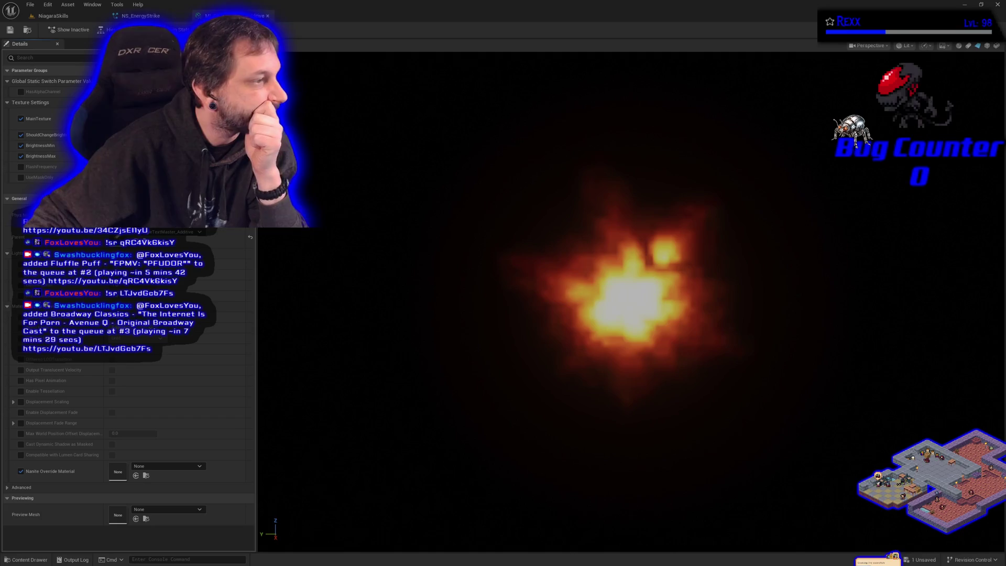
pyautogui.click(21, 167)
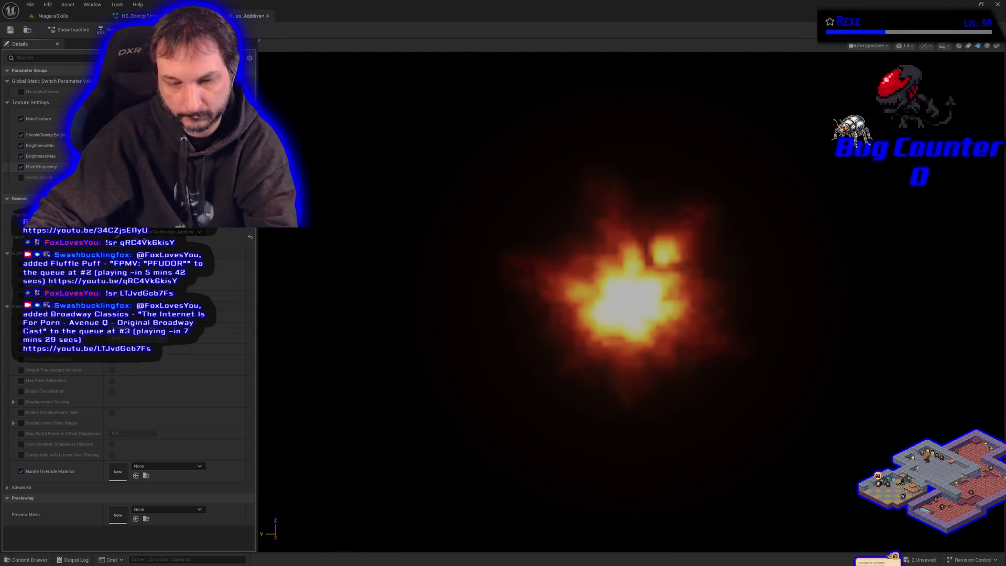
pyautogui.click(10, 30)
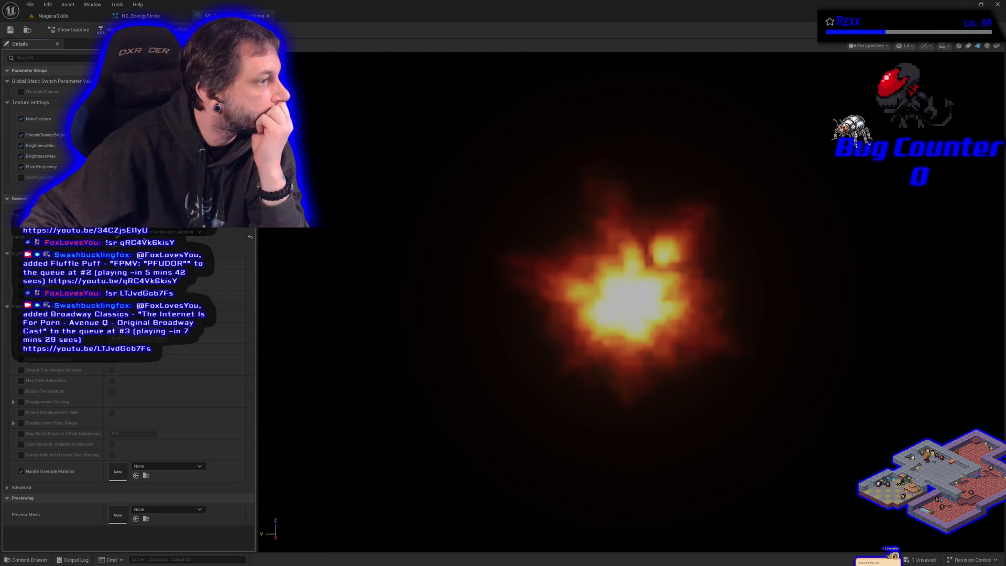
pyautogui.click(21, 177)
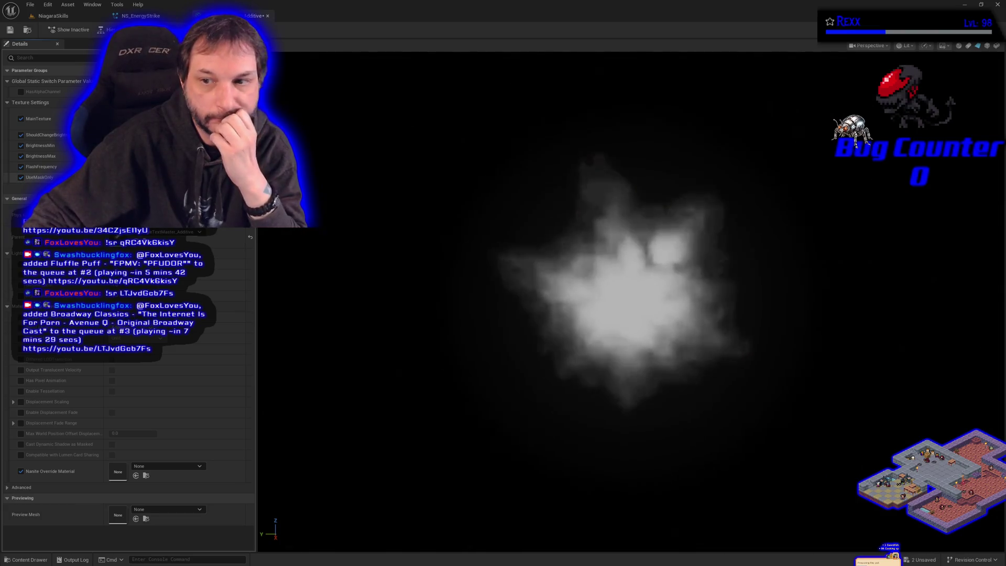
pyautogui.click(10, 31)
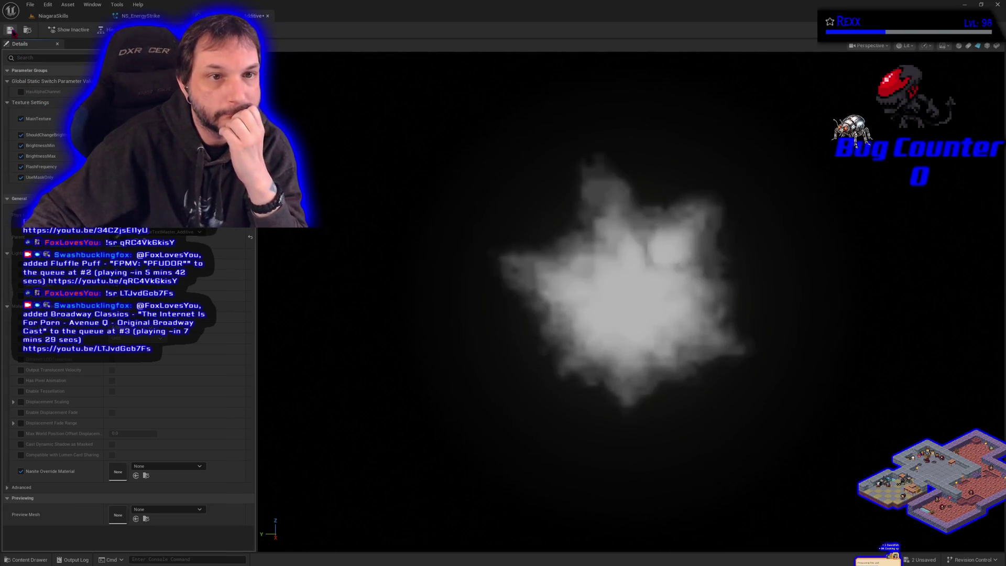
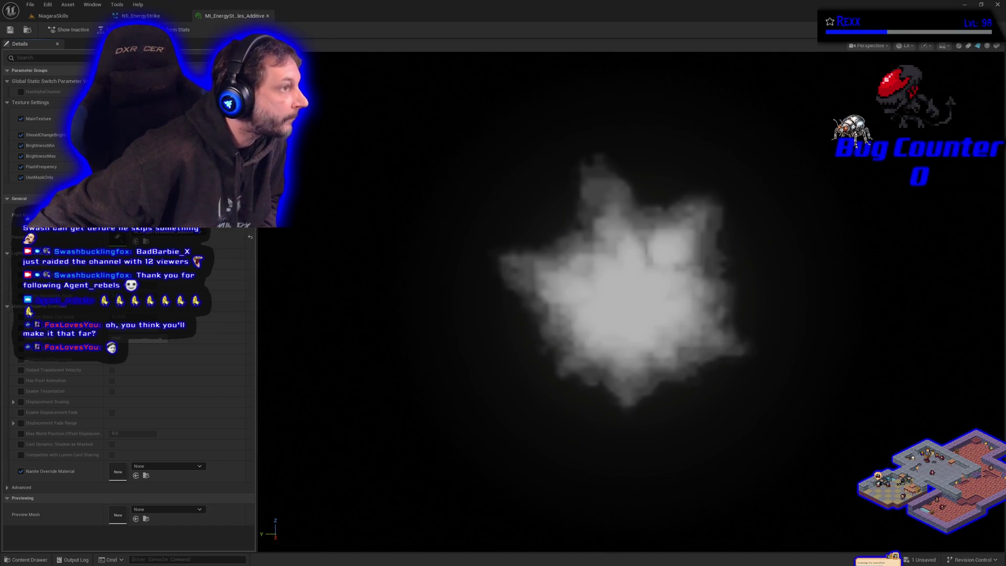
# Bring up the StreamElements media request dashboard and enlarge the PFUDOR video into a big player
pyautogui.hotkey('alt', 'Tab')
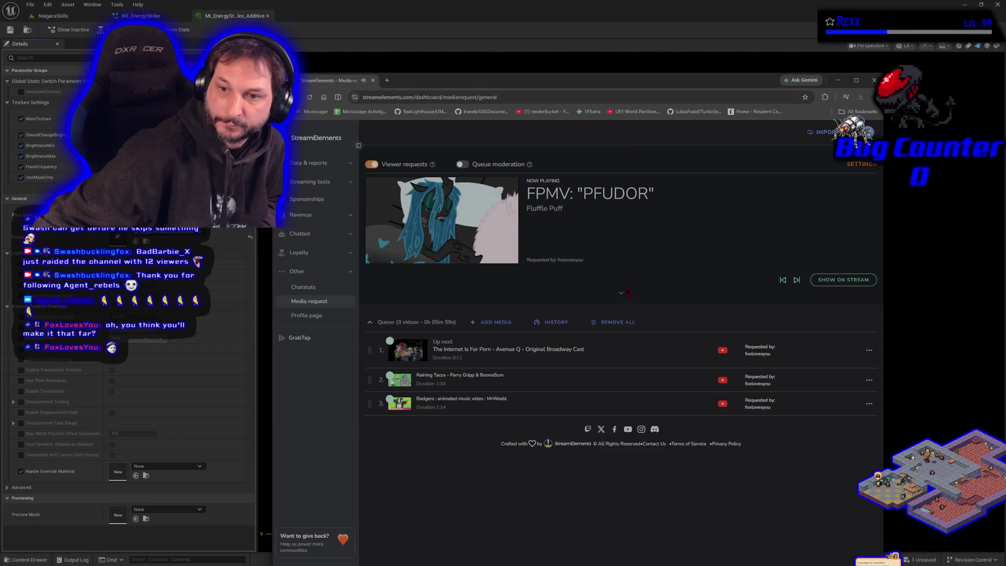
pyautogui.click(621, 296)
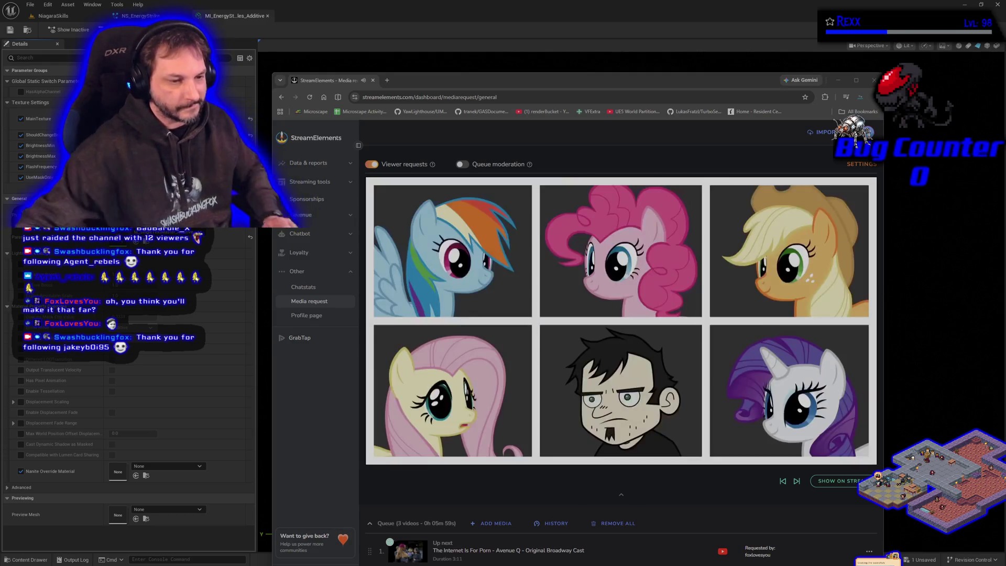
pyautogui.click(516, 365)
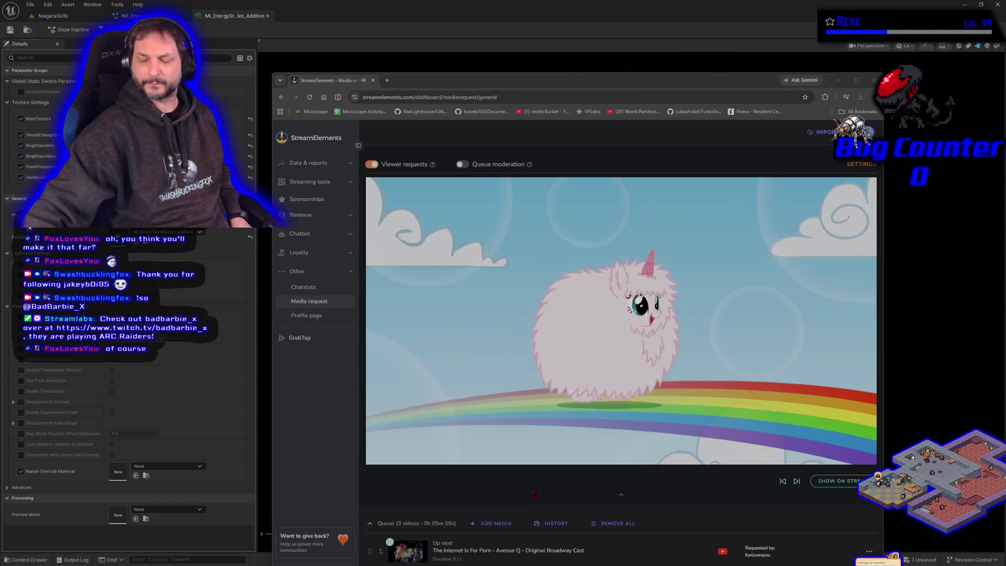
pyautogui.scroll(-1, 534, 493)
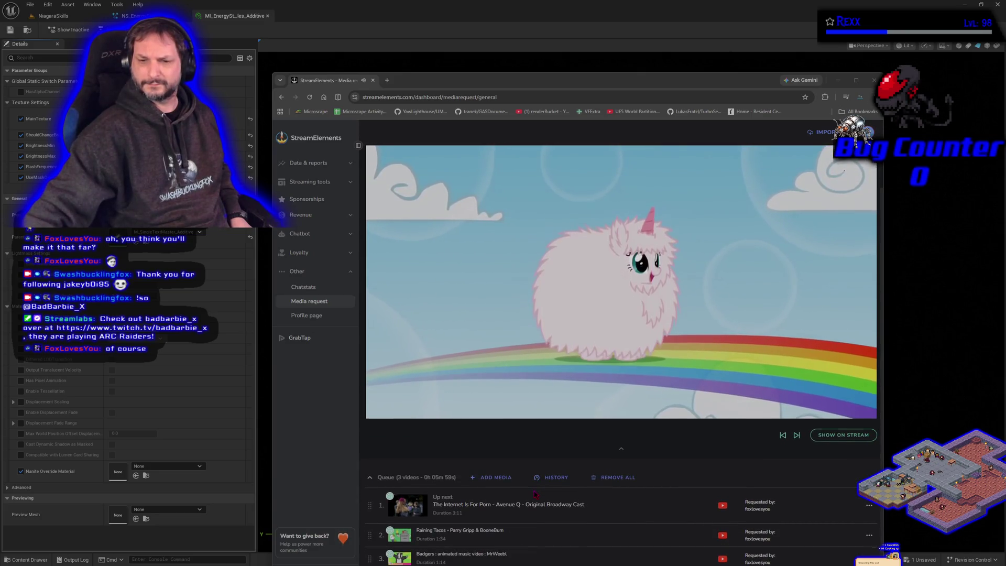
pyautogui.scroll(1, 534, 493)
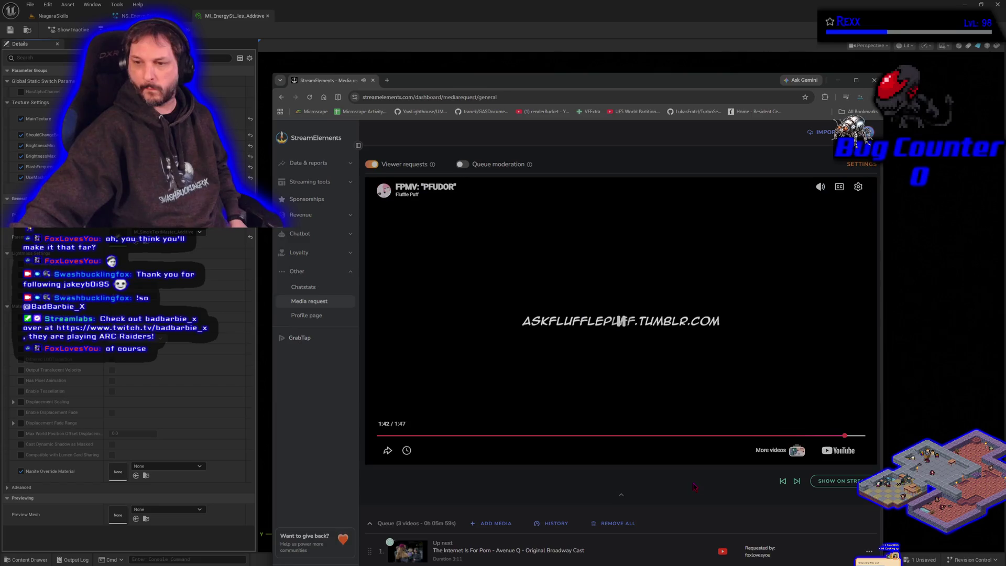
# Skip PFUDOR so the Avenue Q video plays, and move the browser window slightly up
pyautogui.click(796, 480)
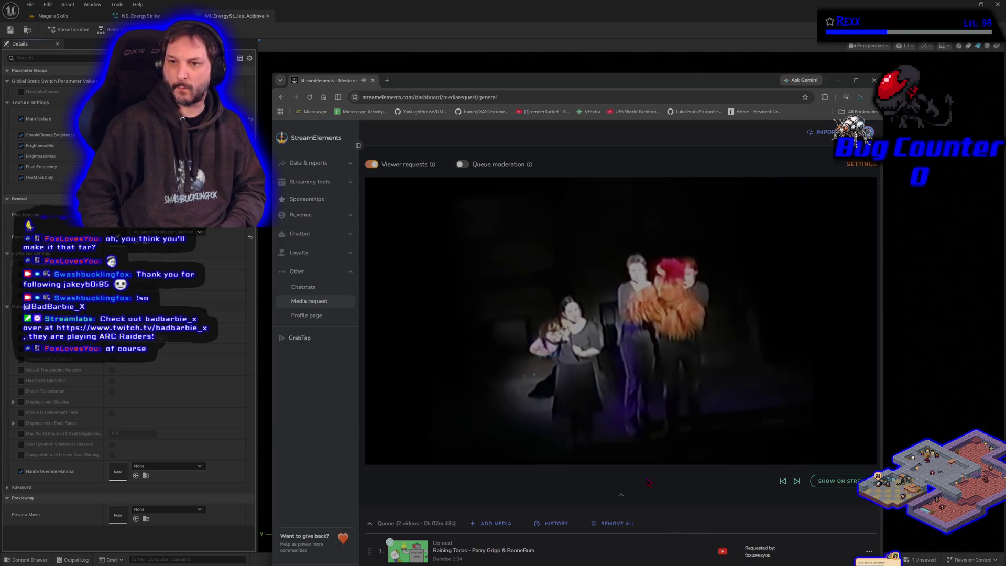
pyautogui.moveTo(620, 320)
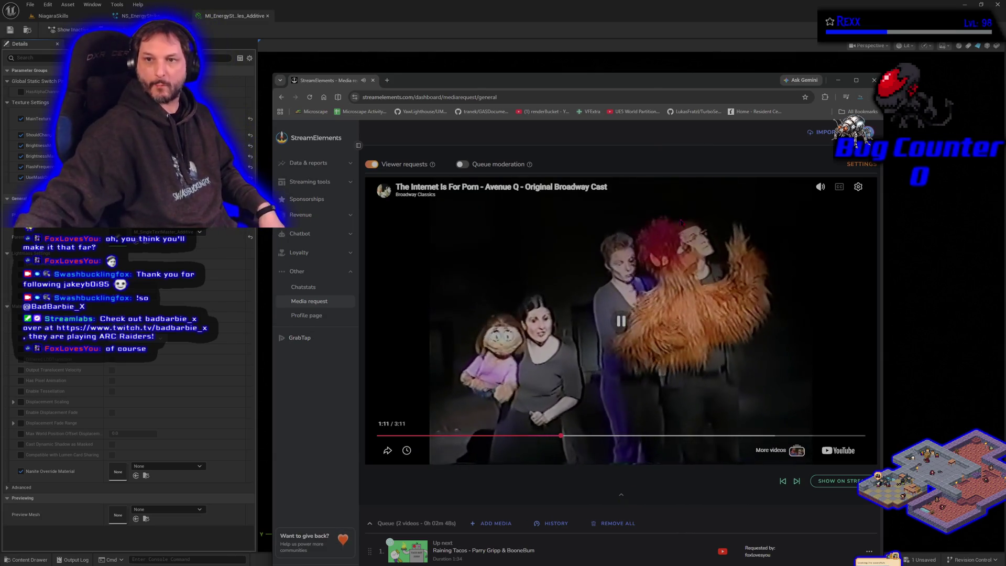
pyautogui.moveTo(639, 82); pyautogui.dragTo(649, 59)
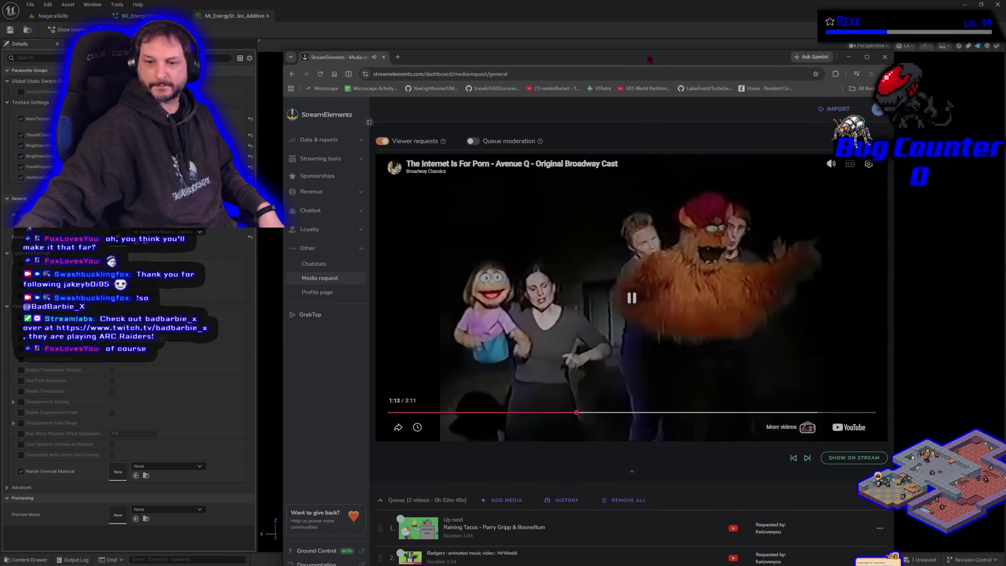
# Let the Avenue Q video finish until Raining Tacos plays, leaving only the Badgers video queued
pyautogui.scroll(-1, 616, 436)
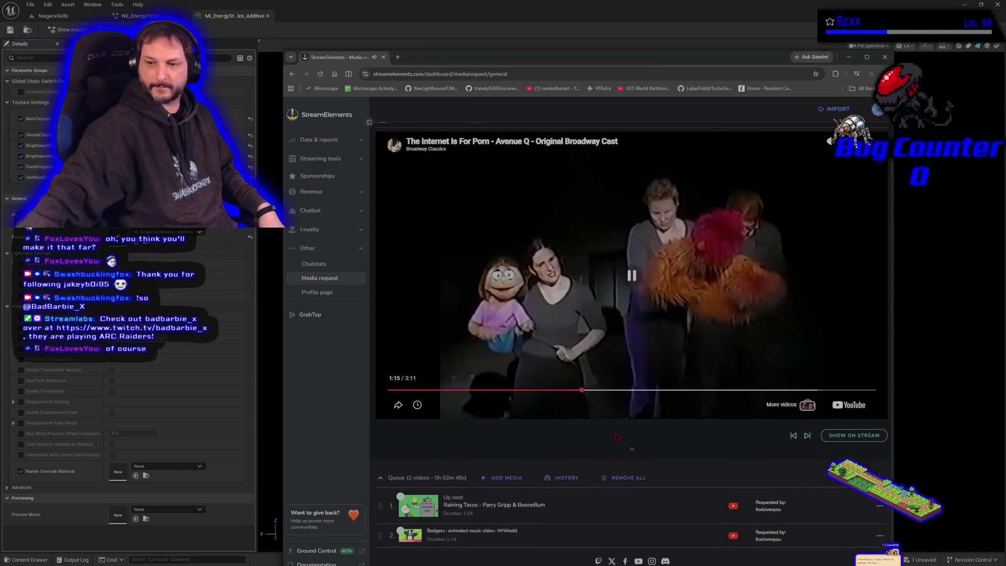
pyautogui.scroll(1, 610, 456)
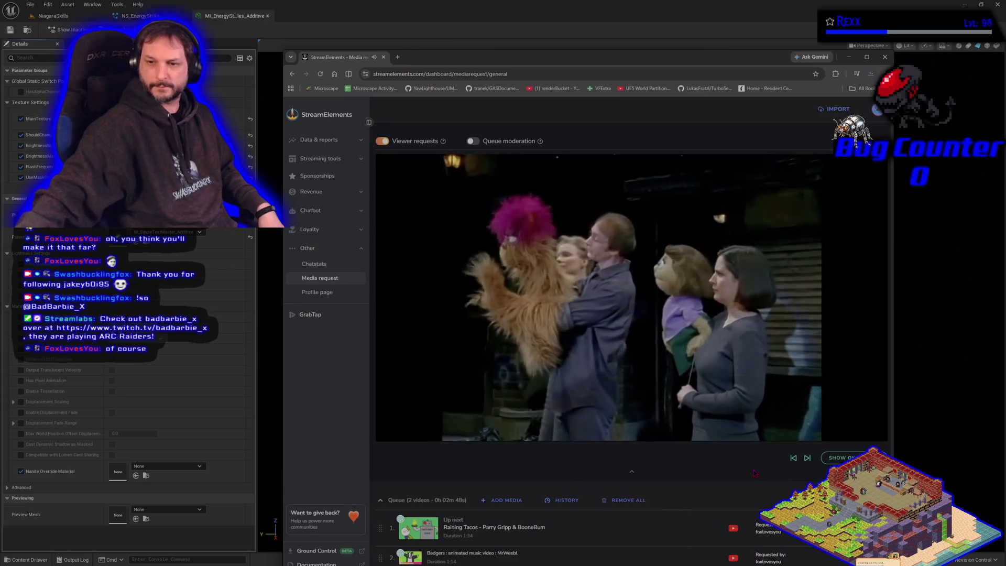
pyautogui.moveTo(711, 403)
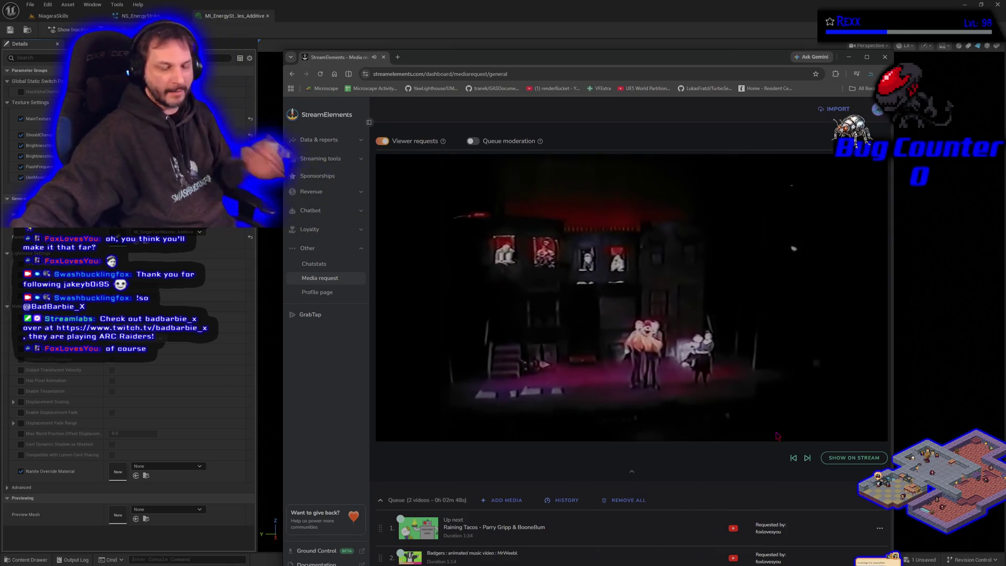
pyautogui.moveTo(806, 435)
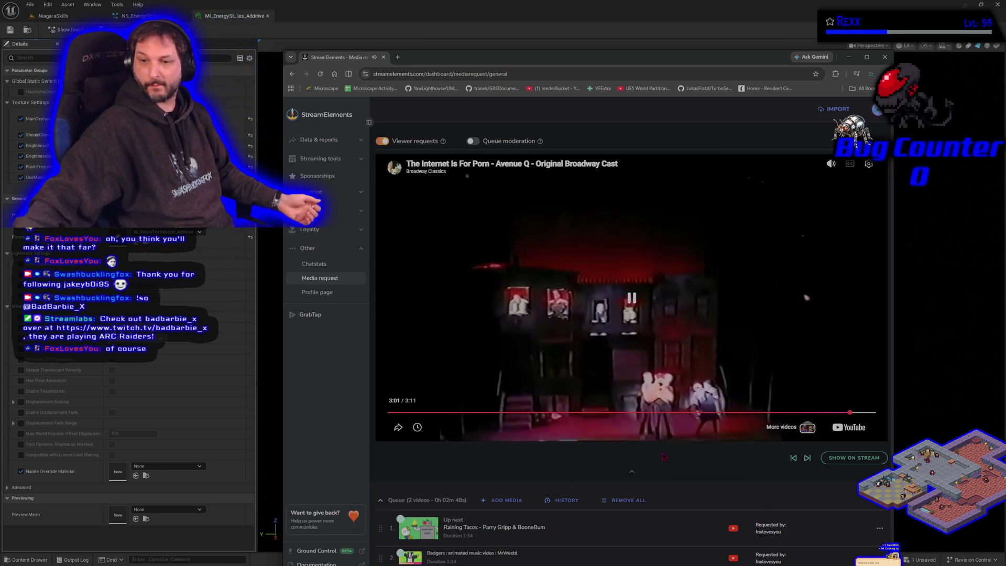
pyautogui.scroll(-1, 662, 455)
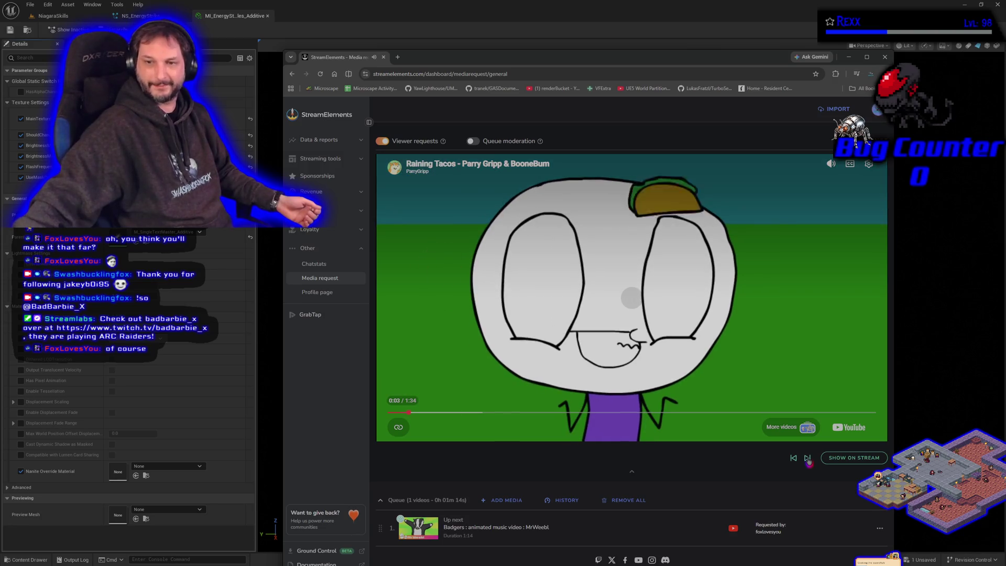
# Skip Raining Tacos and show the Badgers video's playback controls
pyautogui.click(807, 458)
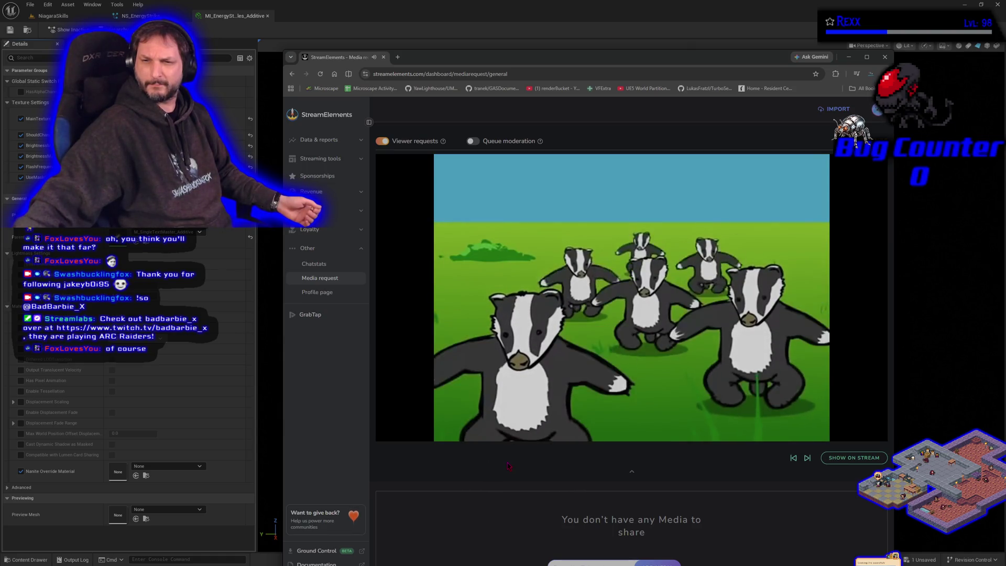
pyautogui.click(584, 337)
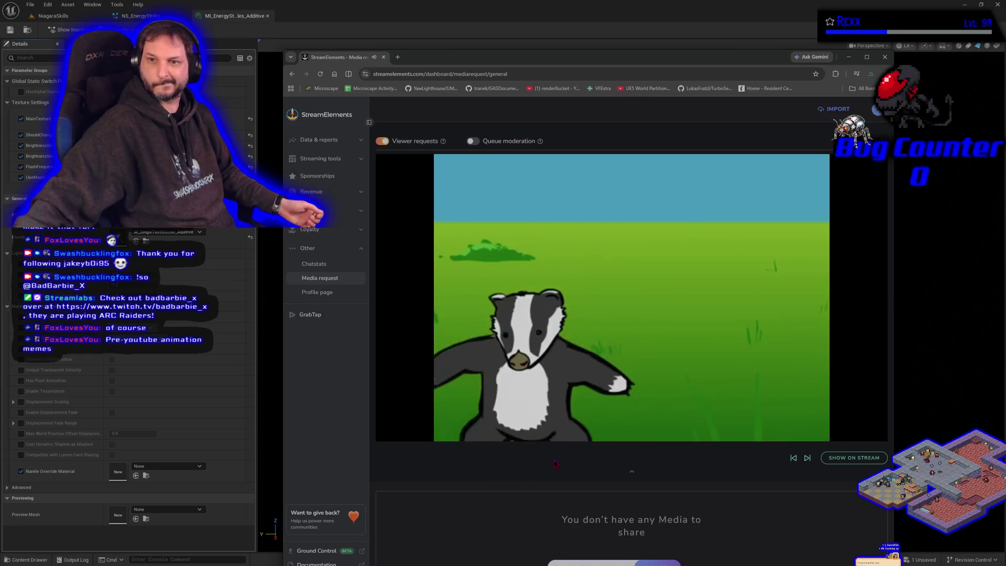
pyautogui.moveTo(656, 245)
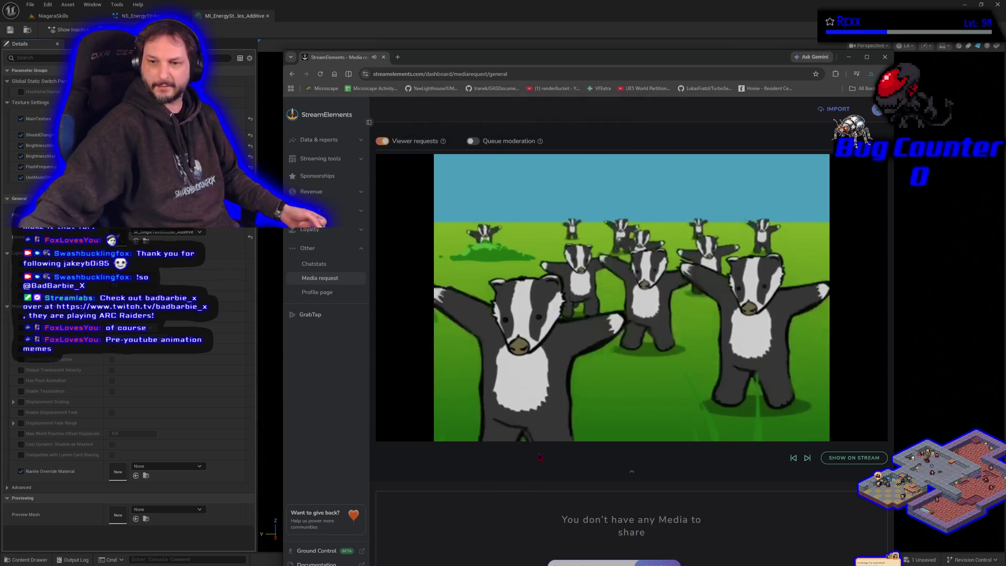
# Play the requested Eisenfunk - Pong song and switch back to the Unreal Engine editor
pyautogui.moveTo(585, 270)
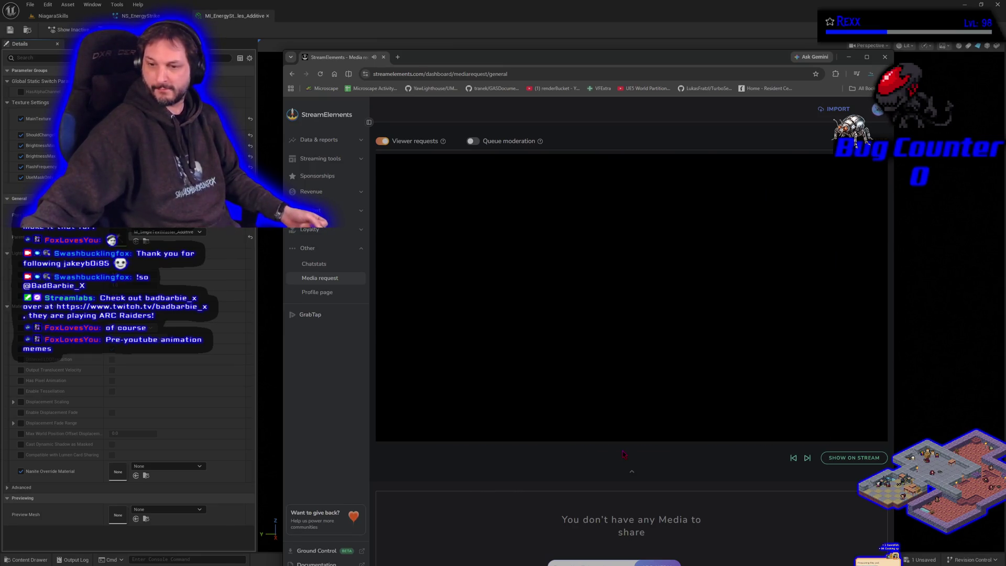
pyautogui.click(500, 275)
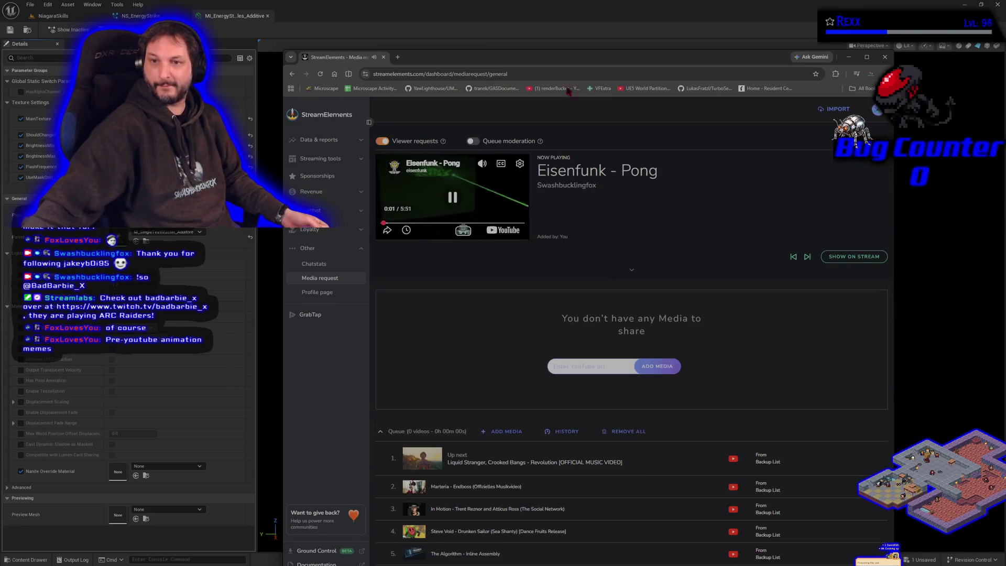
pyautogui.hotkey('alt', 'Tab')
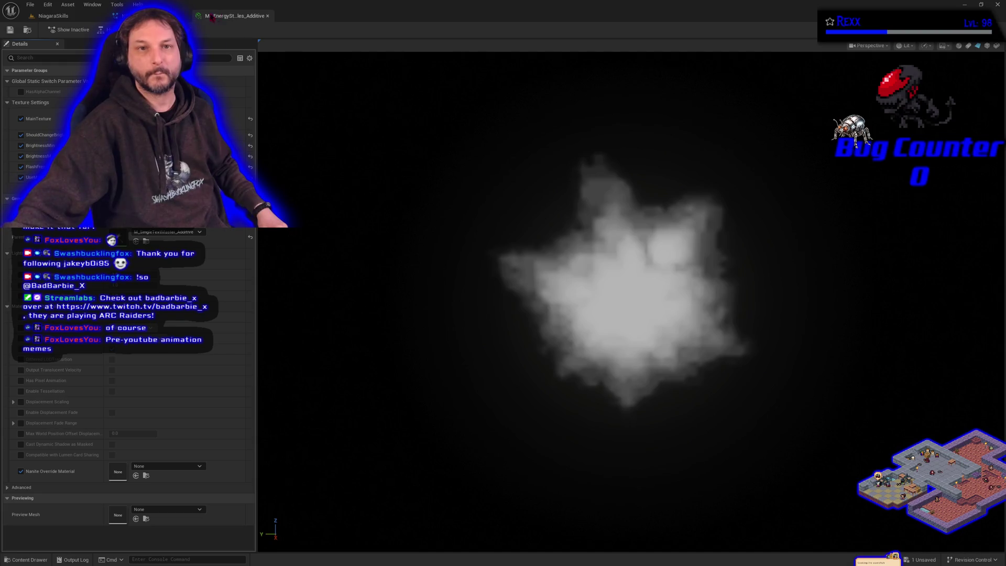
# Open NS_EnergyStrike and enable Loop Delay on SimpleSpriteBurst's Emitter State
pyautogui.click(150, 15)
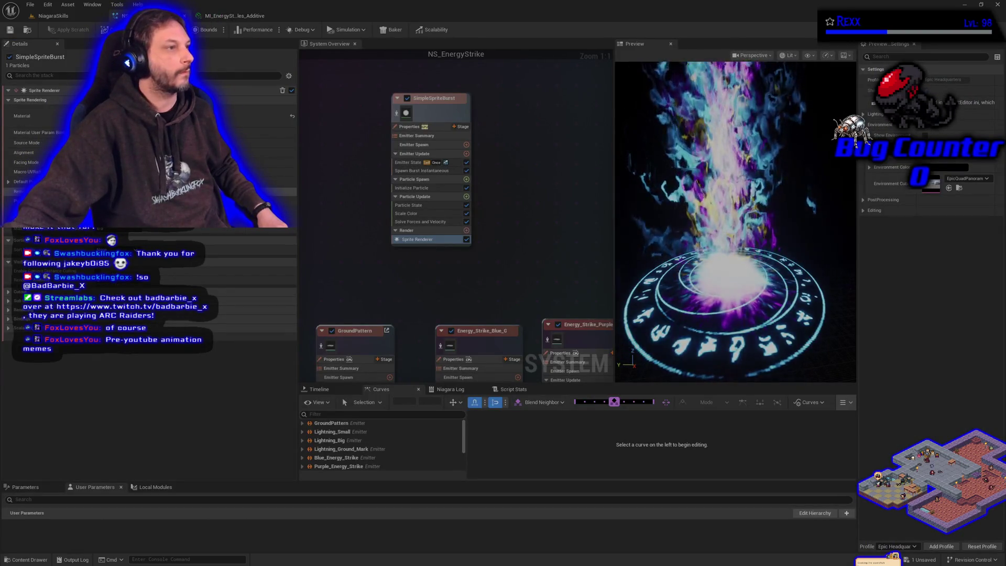
pyautogui.click(413, 162)
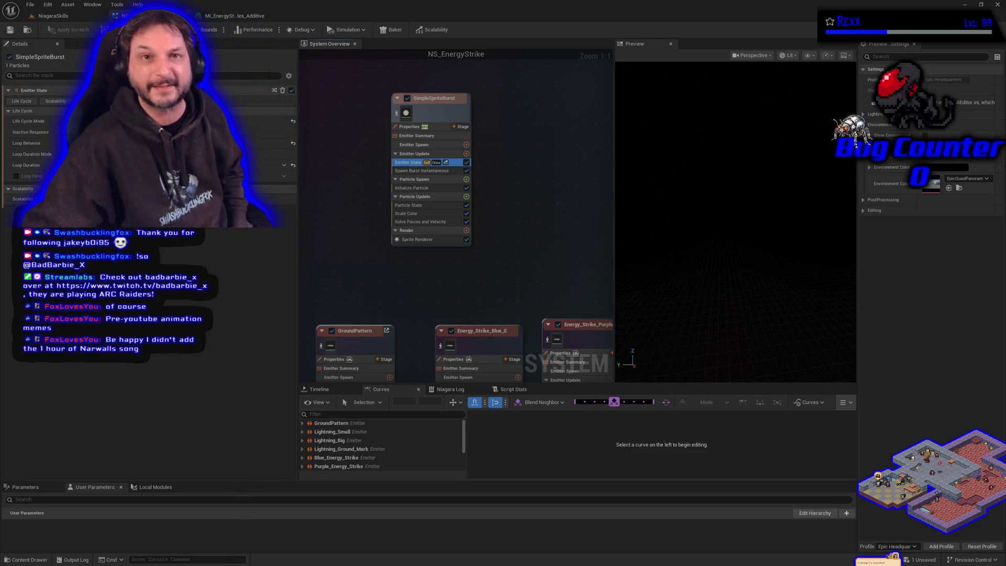
pyautogui.click(456, 268)
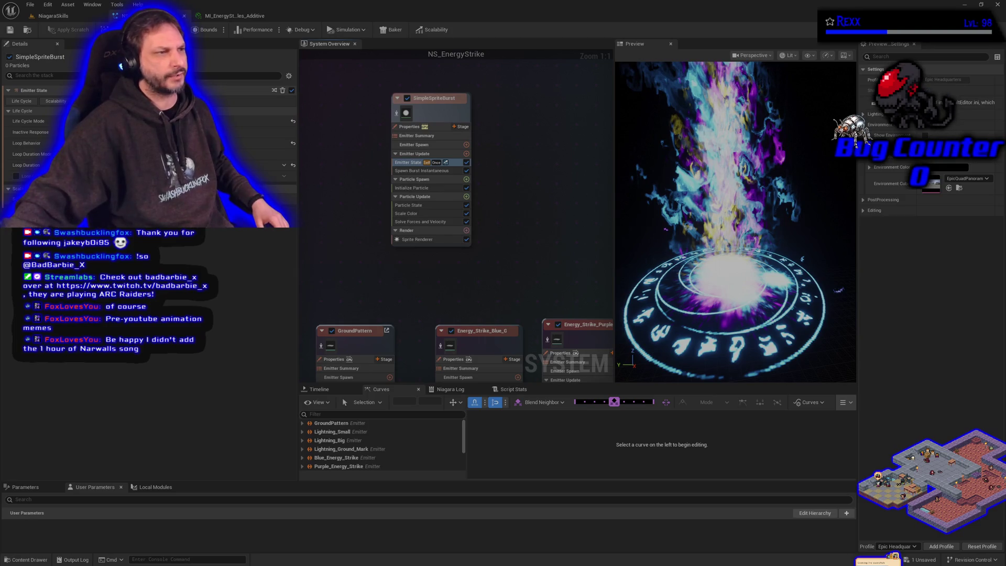
pyautogui.click(17, 176)
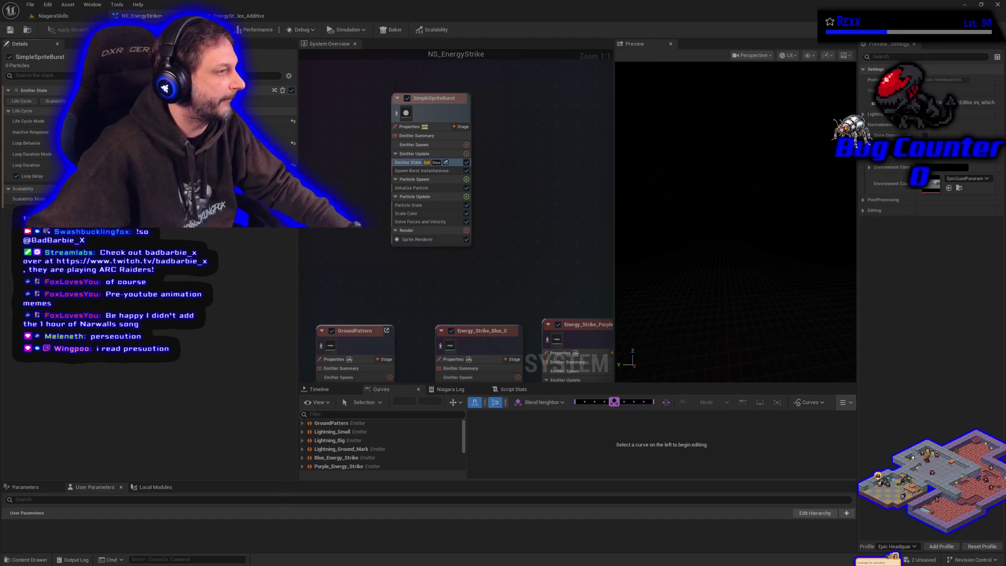
pyautogui.click(445, 172)
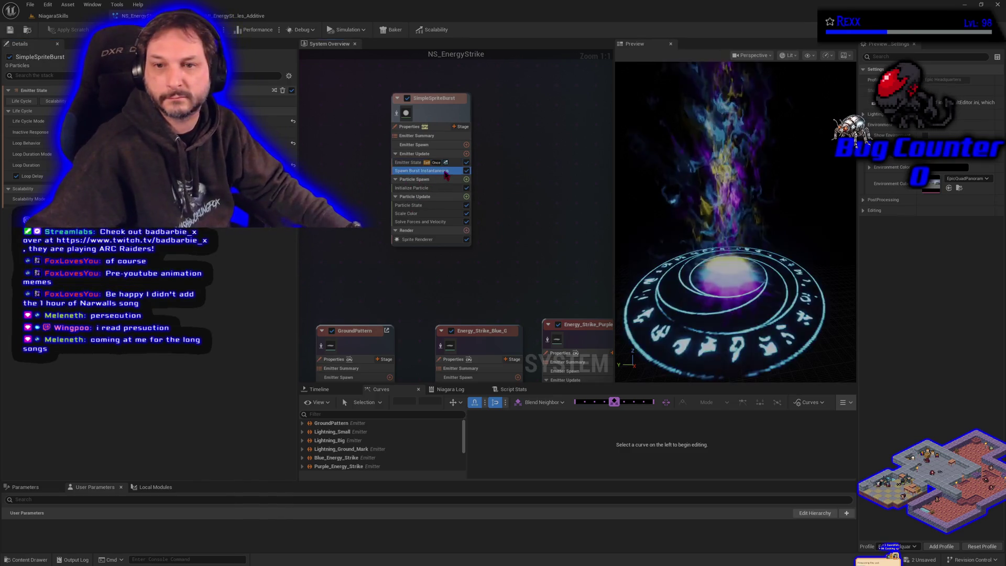
# Replace Spawn Burst Instantaneous with a Spawn Rate module using a random min-to-max range
pyautogui.press('Delete')
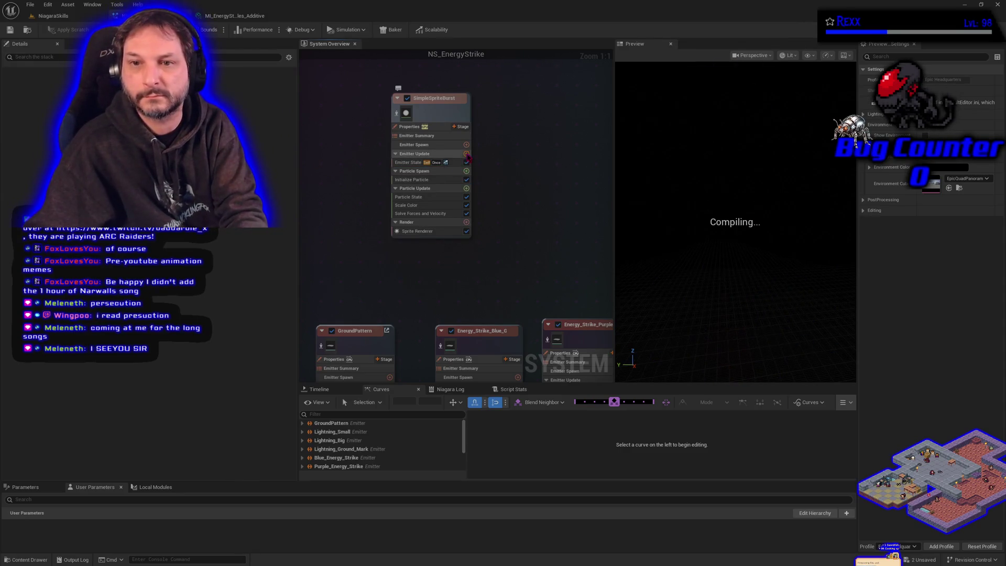
pyautogui.click(466, 154)
pyautogui.click(335, 240)
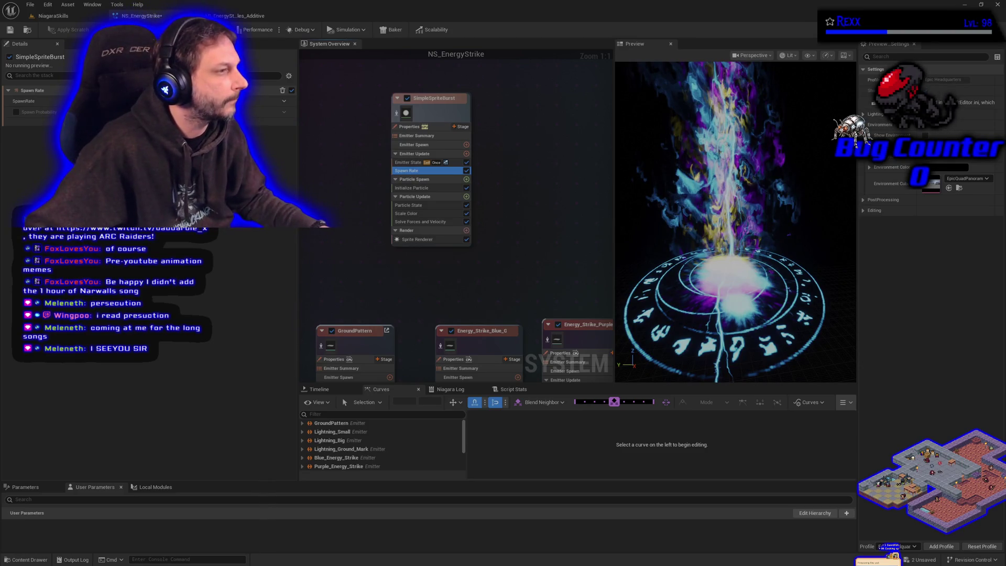
pyautogui.click(283, 103)
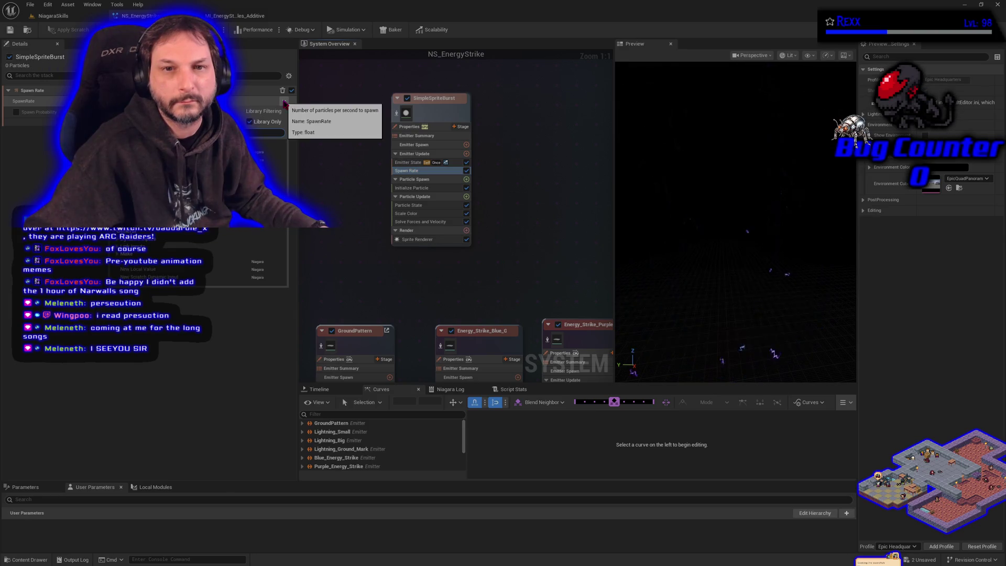
pyautogui.click(172, 178)
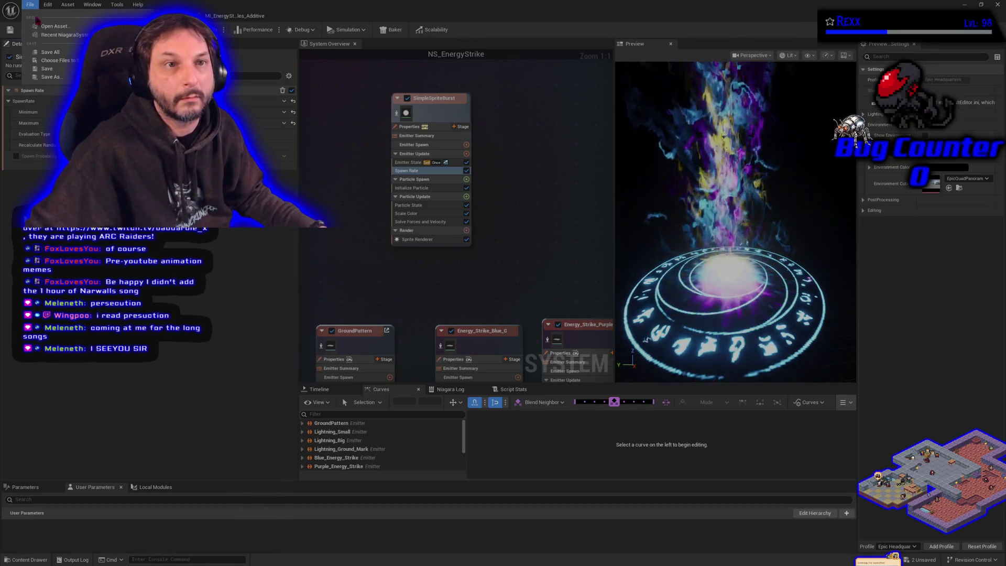
# Save, then set SimpleSpriteBurst's Initialize Particle lifetime and colour modes to random ranges
pyautogui.hotkey('ctrl', 's')
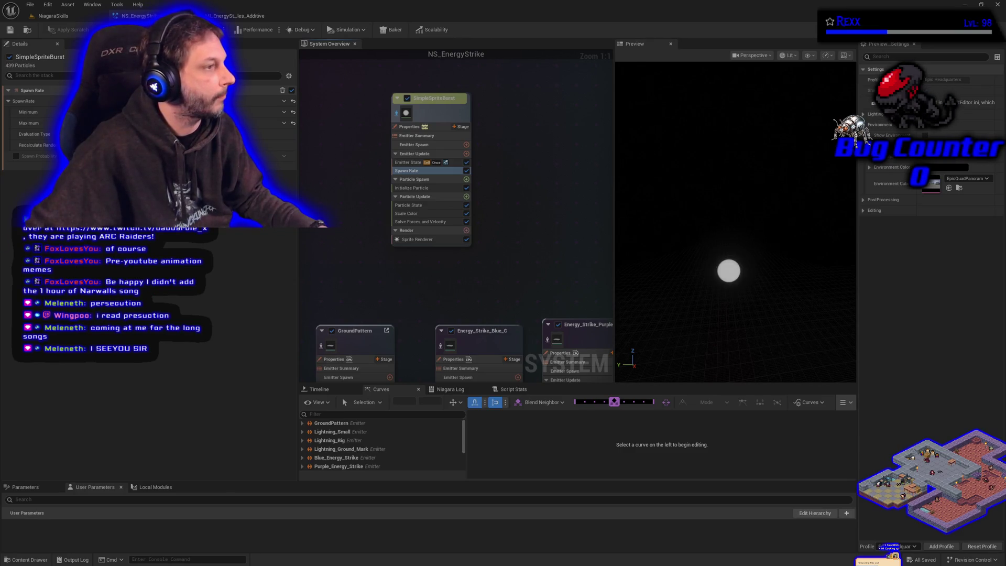
pyautogui.click(419, 188)
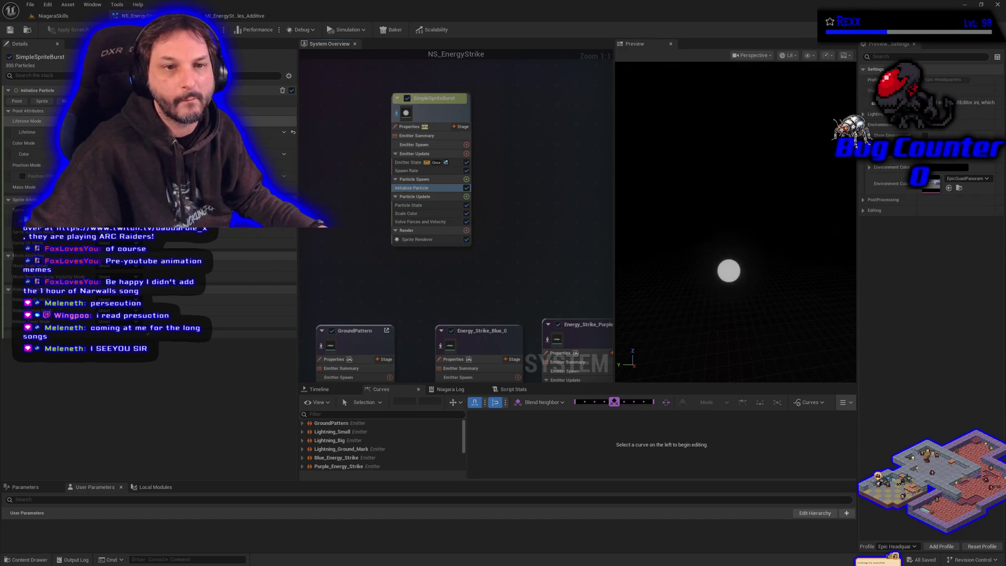
pyautogui.click(131, 141)
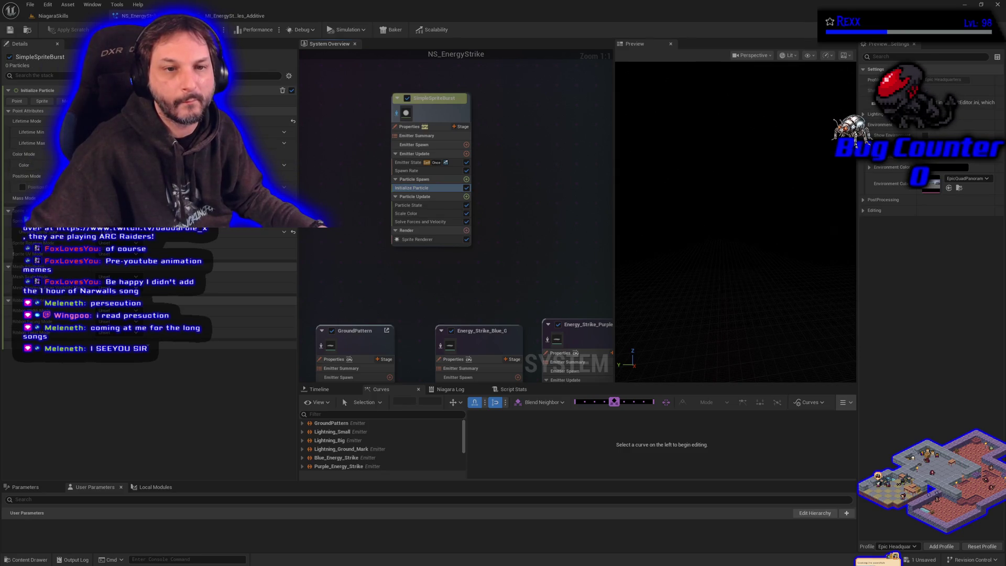
pyautogui.click(131, 154)
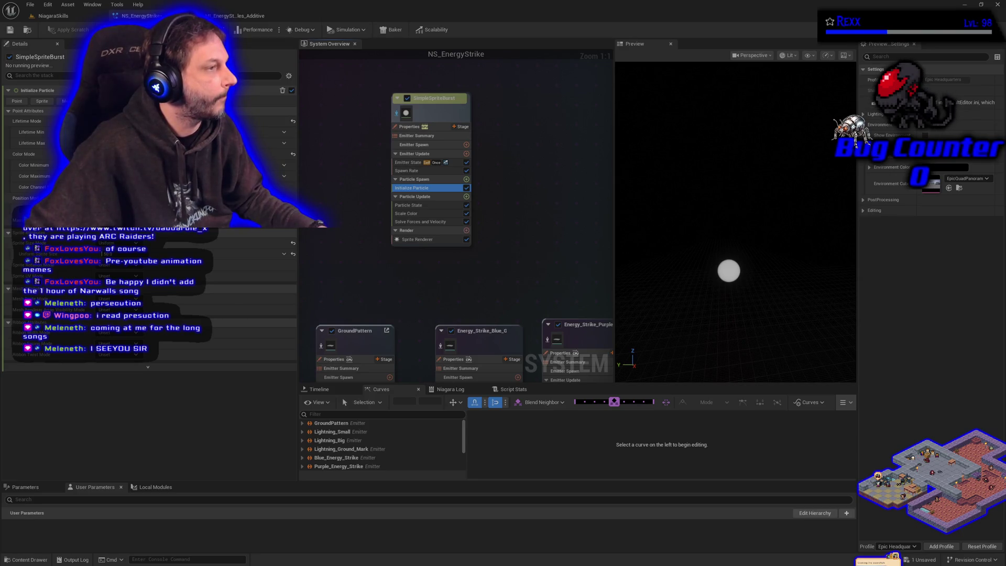
# Copy Blue_Energy_Strike's colour into SimpleSpriteBurst's Color Minimum
pyautogui.moveTo(351, 315)
pyautogui.mouseDown()
pyautogui.moveTo(359, 292)
pyautogui.moveTo(337, 240)
pyautogui.moveTo(368, 287)
pyautogui.moveTo(377, 361)
pyautogui.moveTo(466, 377)
pyautogui.moveTo(461, 309)
pyautogui.moveTo(393, 224)
pyautogui.mouseUp()
pyautogui.click(410, 259)
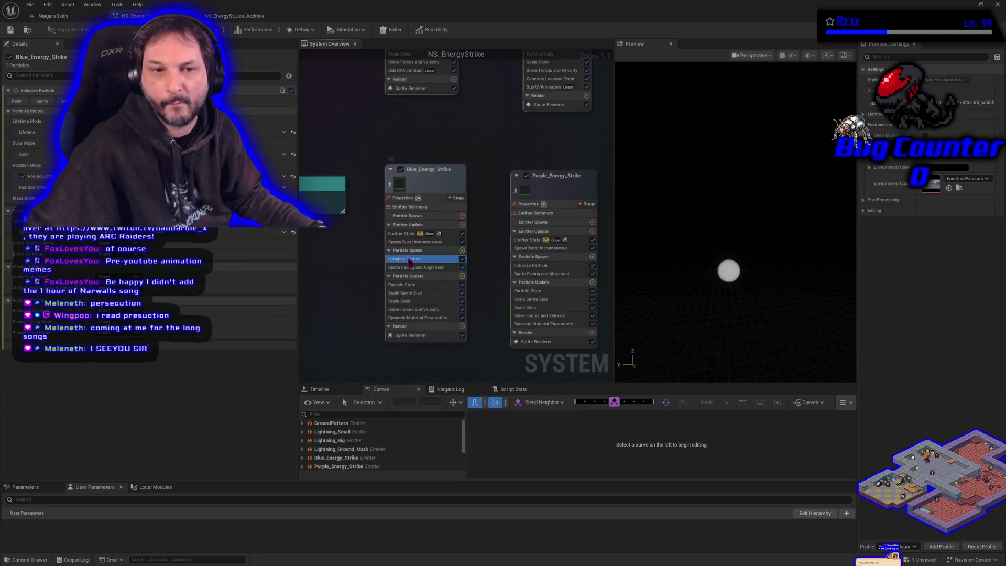
pyautogui.rightClick(71, 154)
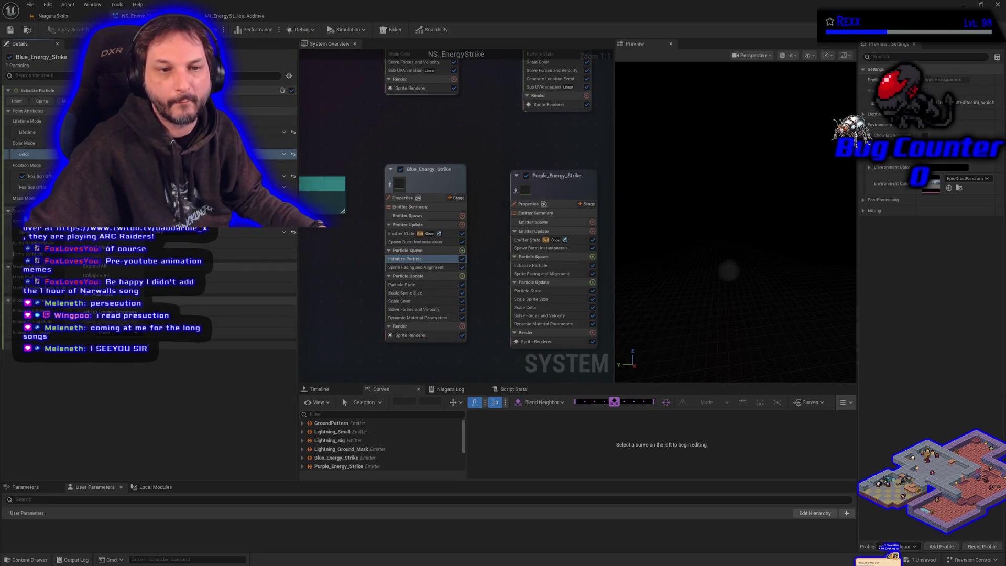
pyautogui.moveTo(442, 157); pyautogui.dragTo(376, 238)
pyautogui.moveTo(321, 223); pyautogui.dragTo(321, 222)
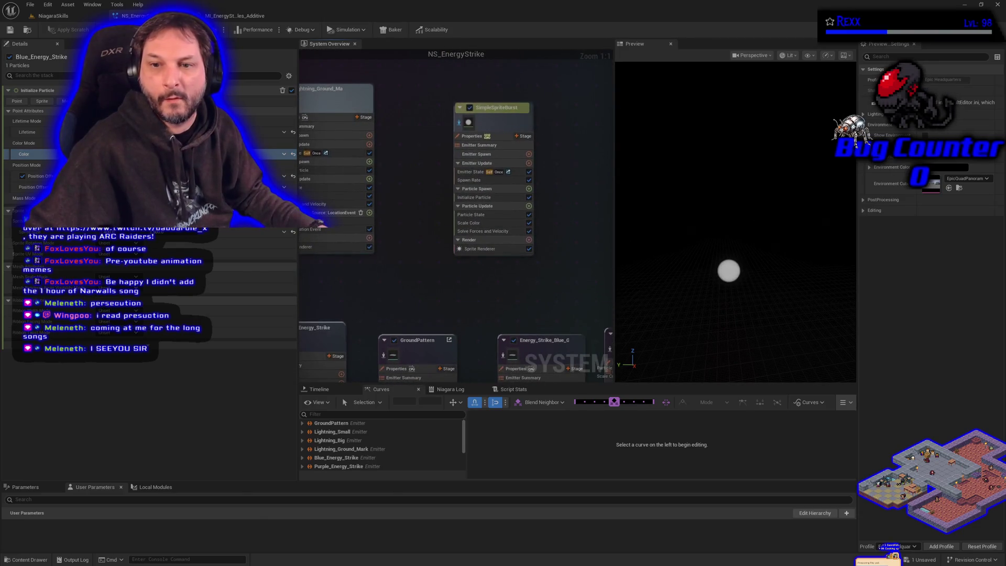
pyautogui.click(473, 198)
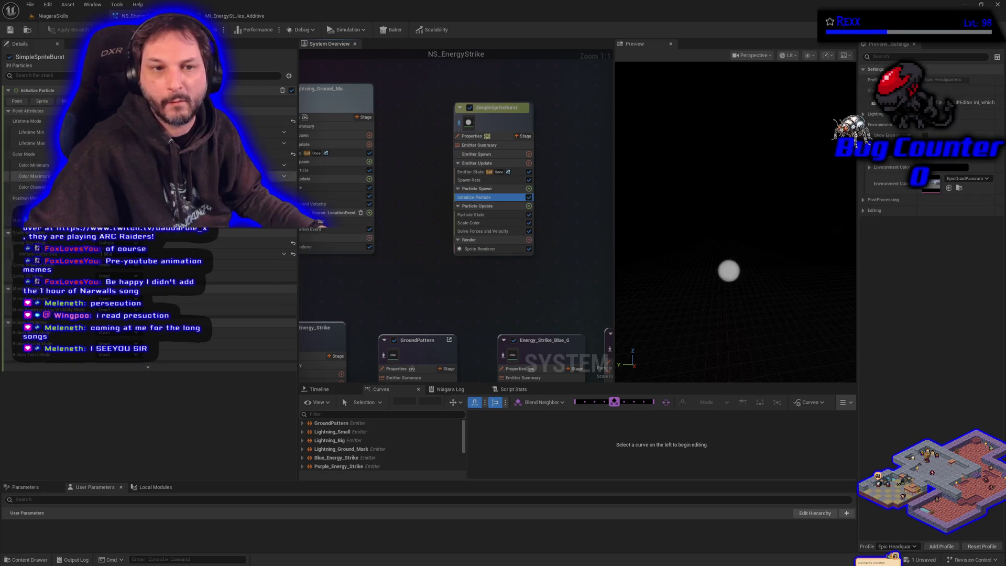
pyautogui.rightClick(71, 165)
pyautogui.press('Escape')
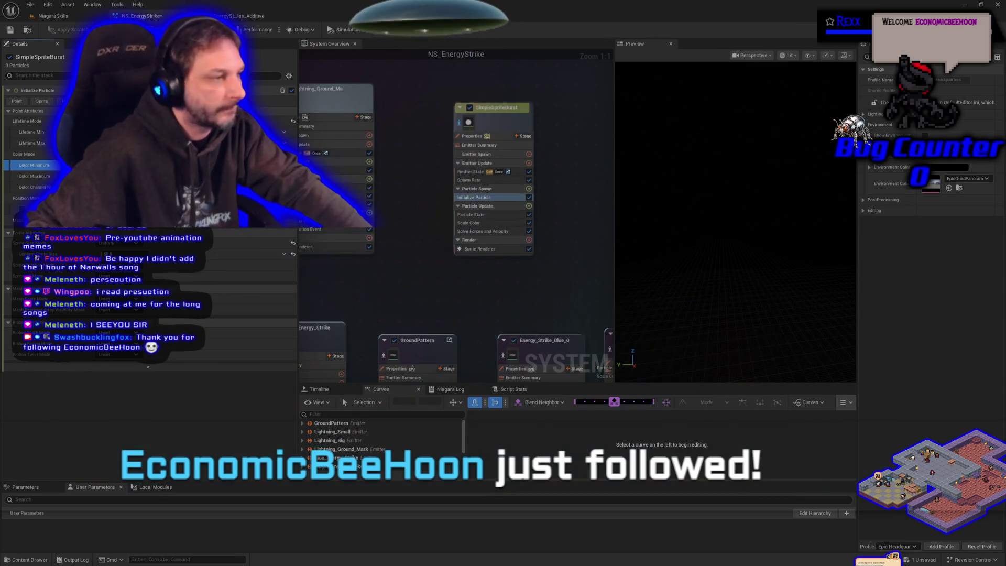
# Paste Purple_Energy_Strike's colour into SimpleSpriteBurst's Color Maximum and save the system
pyautogui.moveTo(513, 268)
pyautogui.mouseDown()
pyautogui.moveTo(413, 163)
pyautogui.moveTo(445, 140)
pyautogui.mouseUp()
pyautogui.click(456, 276)
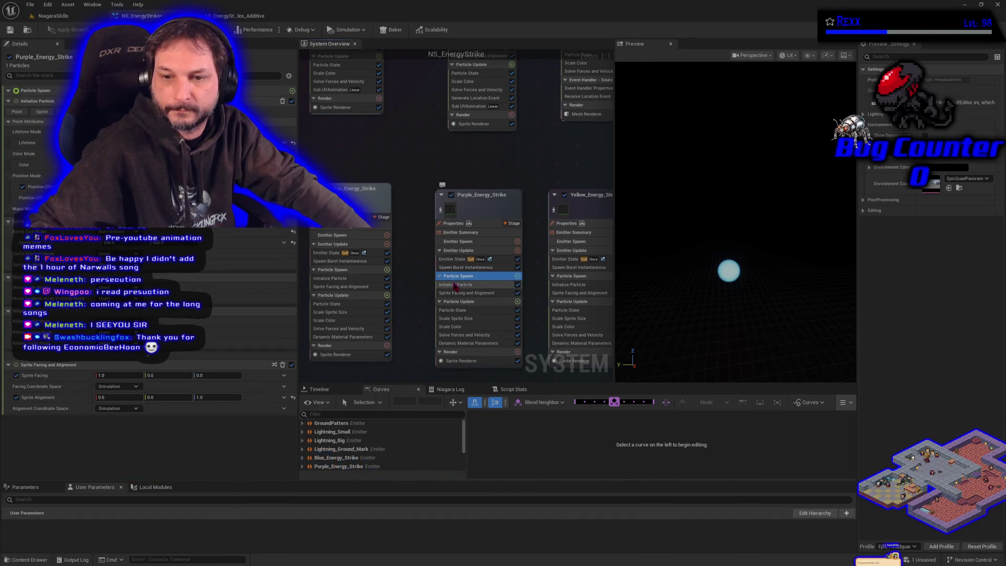
pyautogui.click(455, 285)
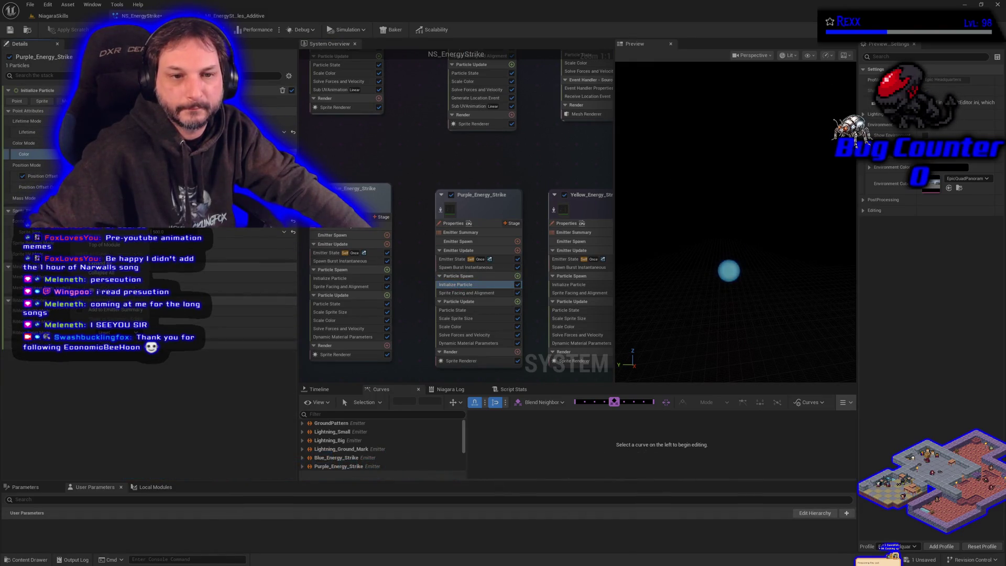
pyautogui.moveTo(419, 79); pyautogui.dragTo(396, 217)
pyautogui.click(378, 196)
pyautogui.rightClick(92, 176)
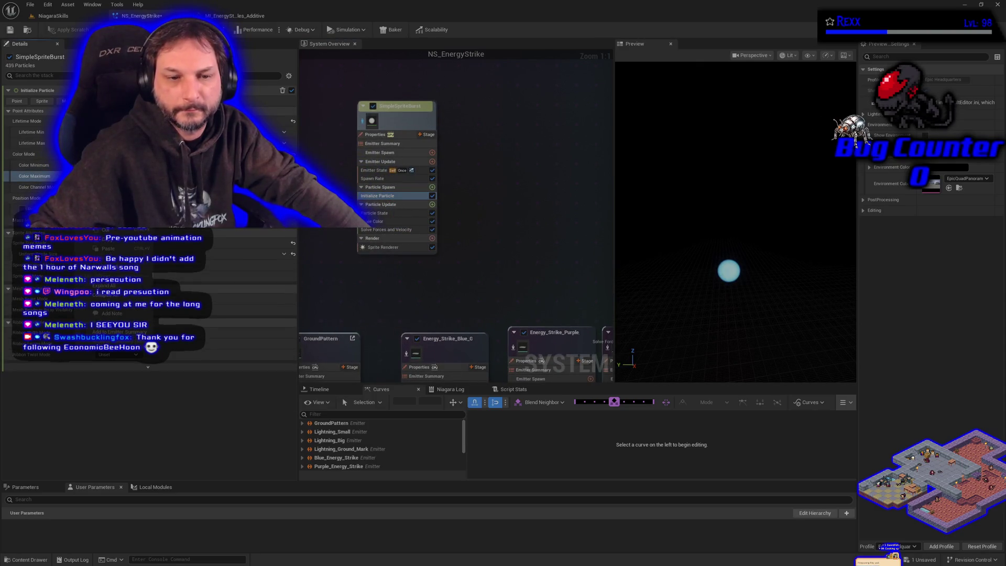
pyautogui.click(109, 248)
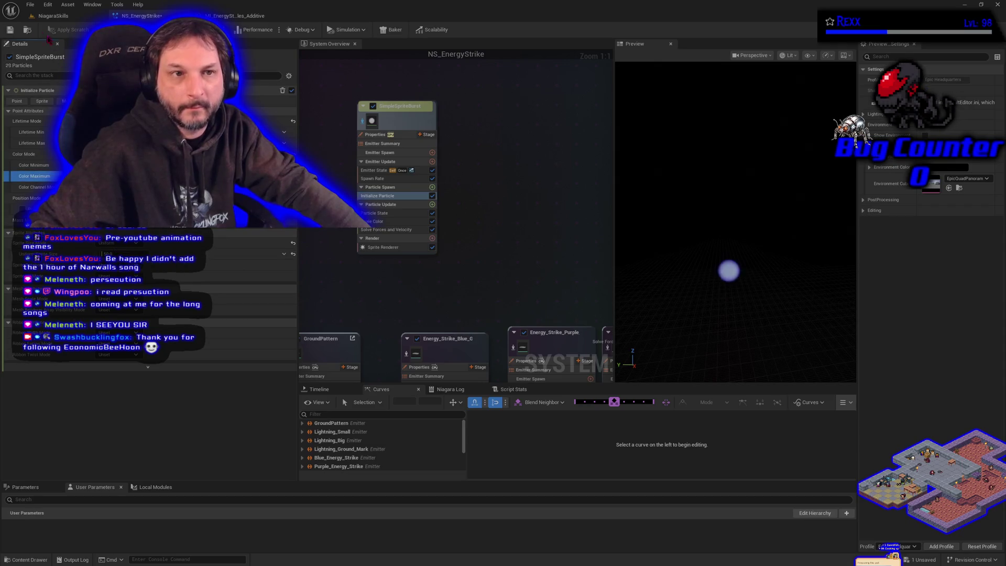
pyautogui.click(9, 30)
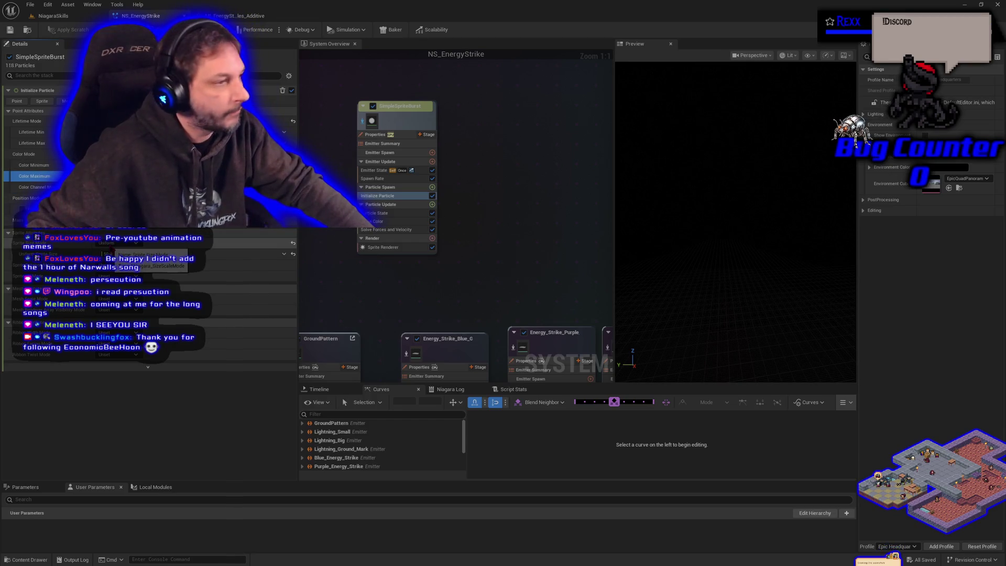
pyautogui.click(118, 243)
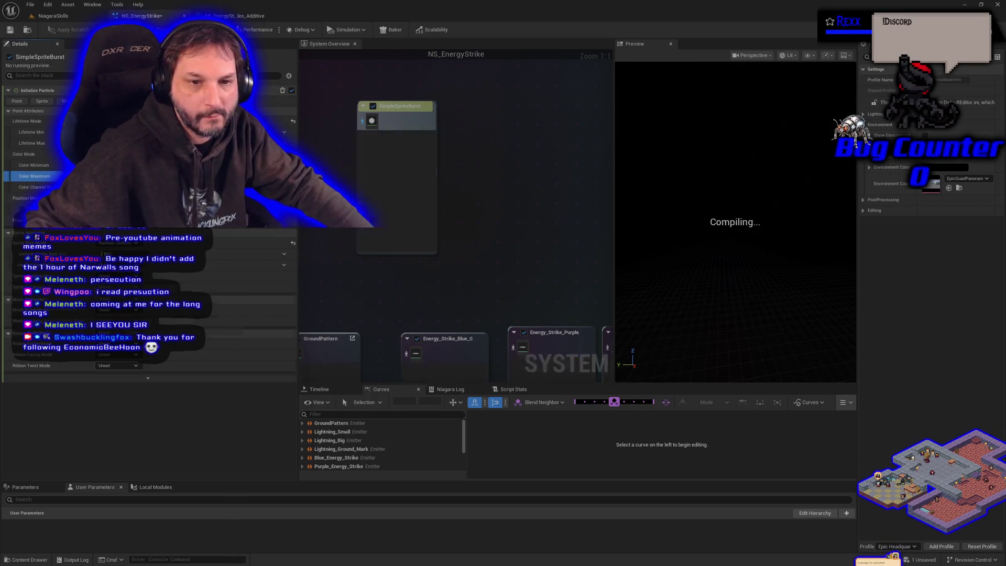
# Set Sprite Size Mode to Random Uniform and save the system
pyautogui.click(120, 262)
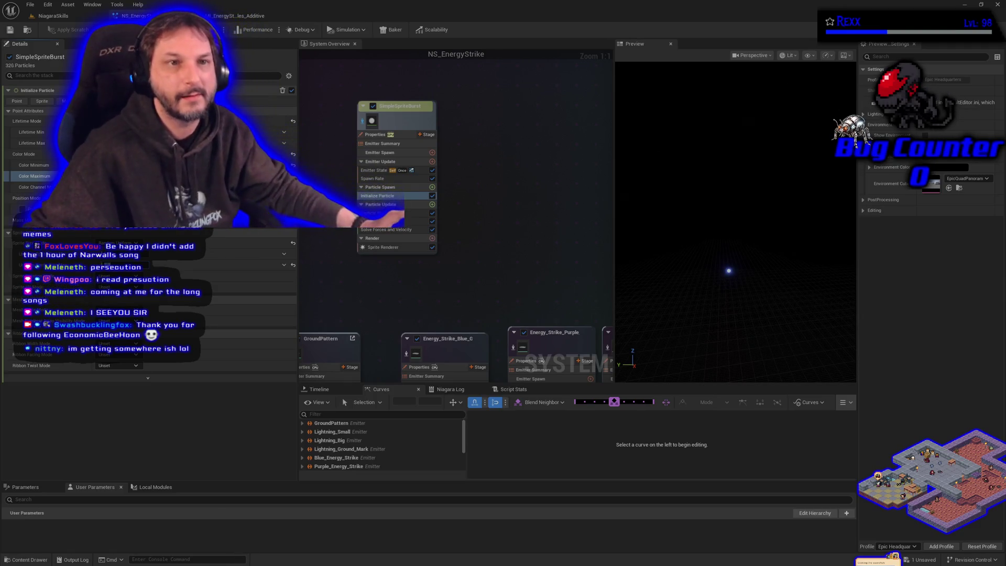
pyautogui.click(12, 32)
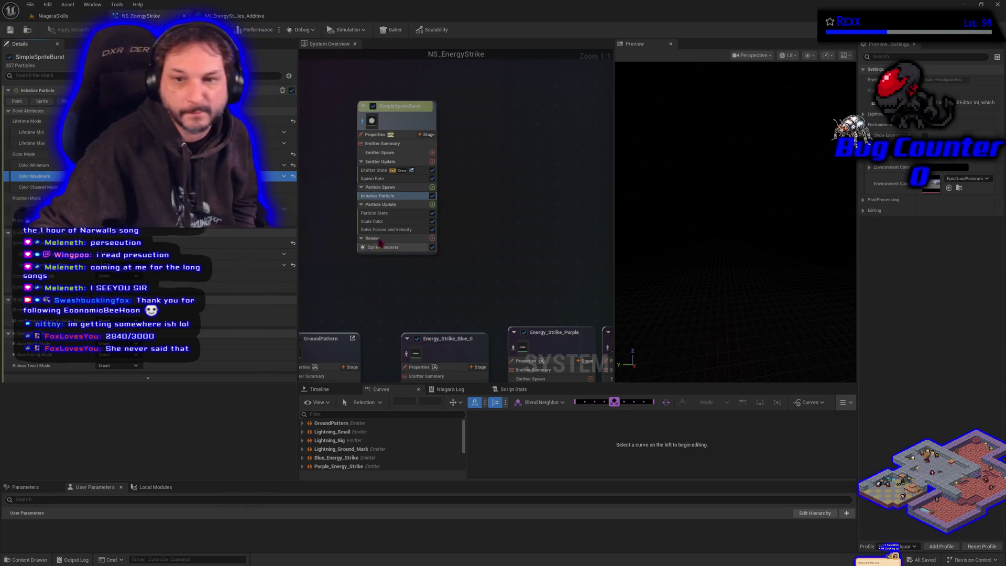
# Add a Shape Location module to Particle Spawn with its Shape Primitive set to Torus
pyautogui.click(432, 187)
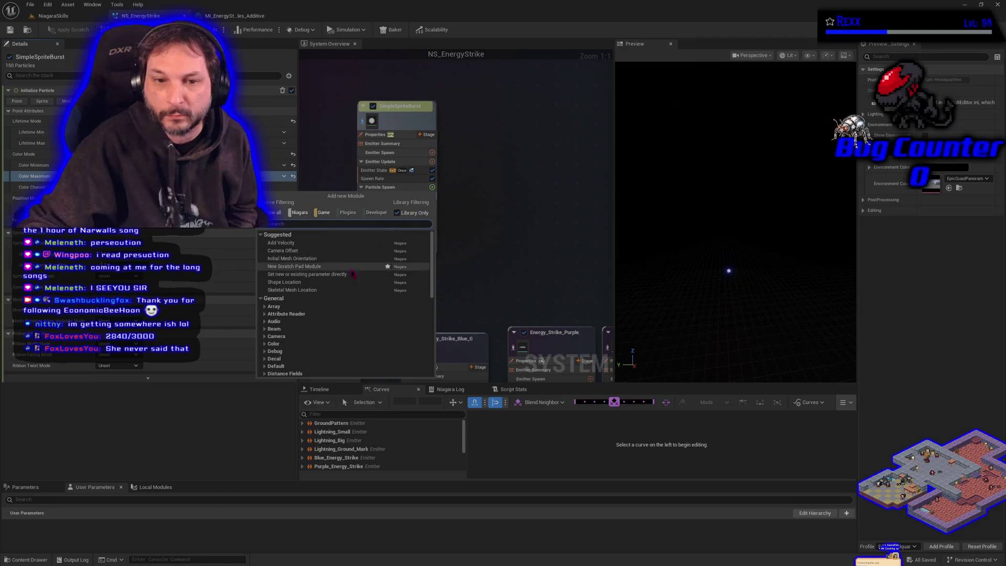
pyautogui.click(311, 282)
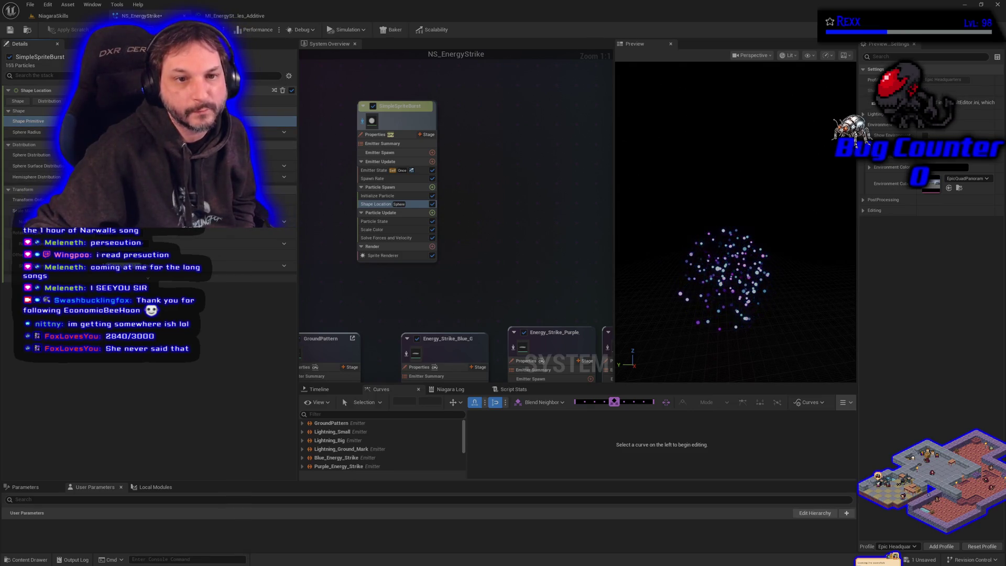
pyautogui.click(183, 121)
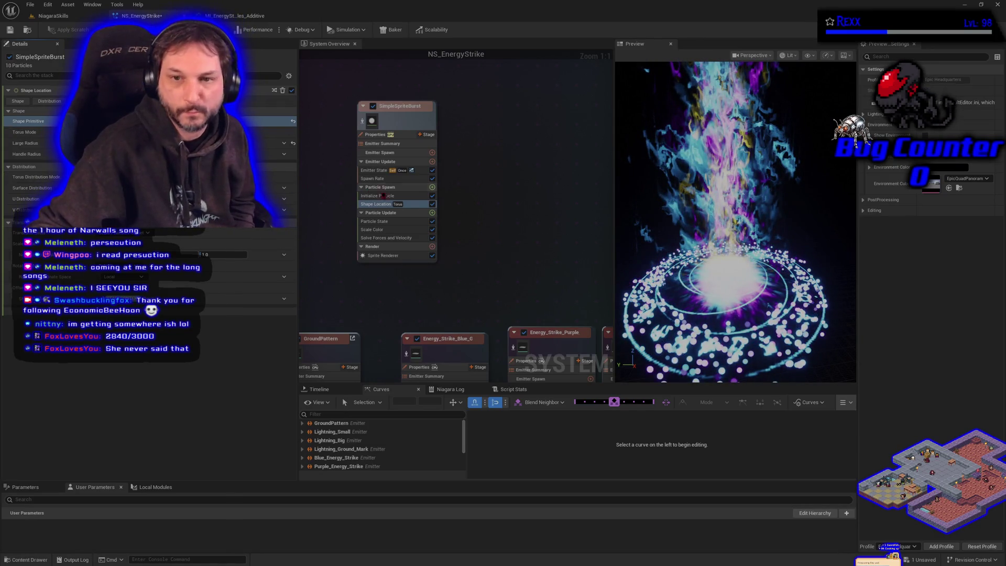
pyautogui.click(432, 187)
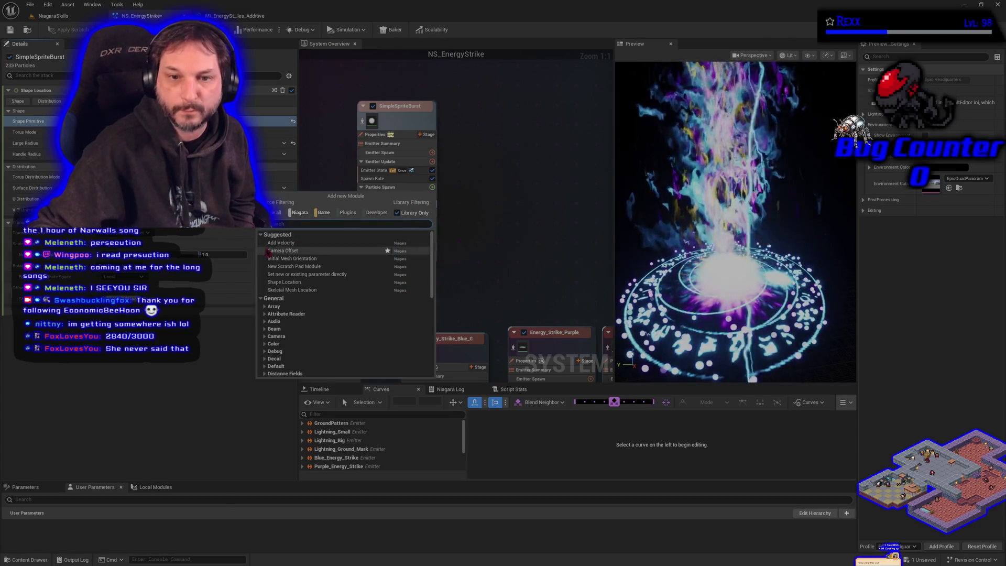
# Add an In Cone Add Velocity module with a random-range speed, then save the system
pyautogui.click(283, 242)
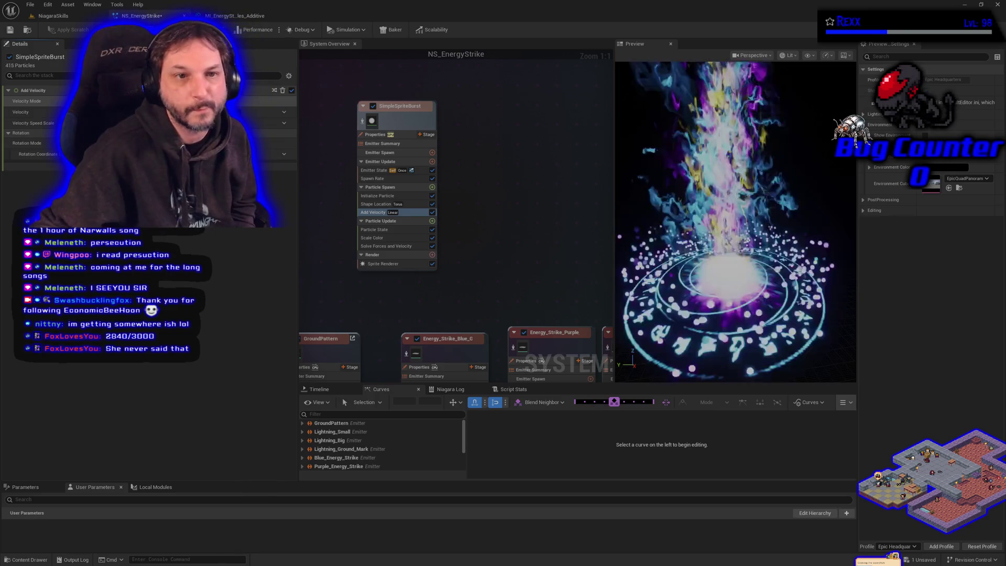
pyautogui.click(157, 120)
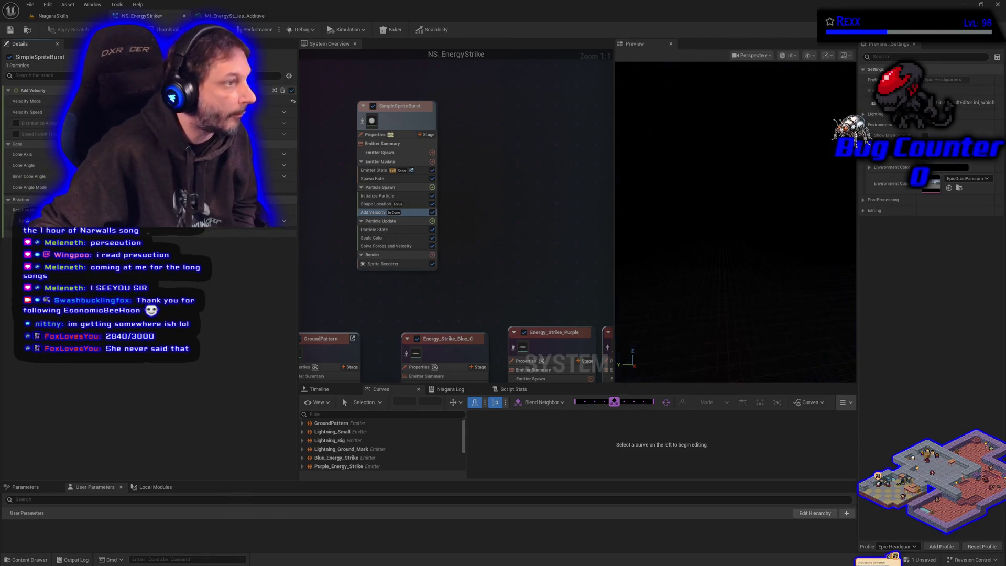
pyautogui.click(181, 230)
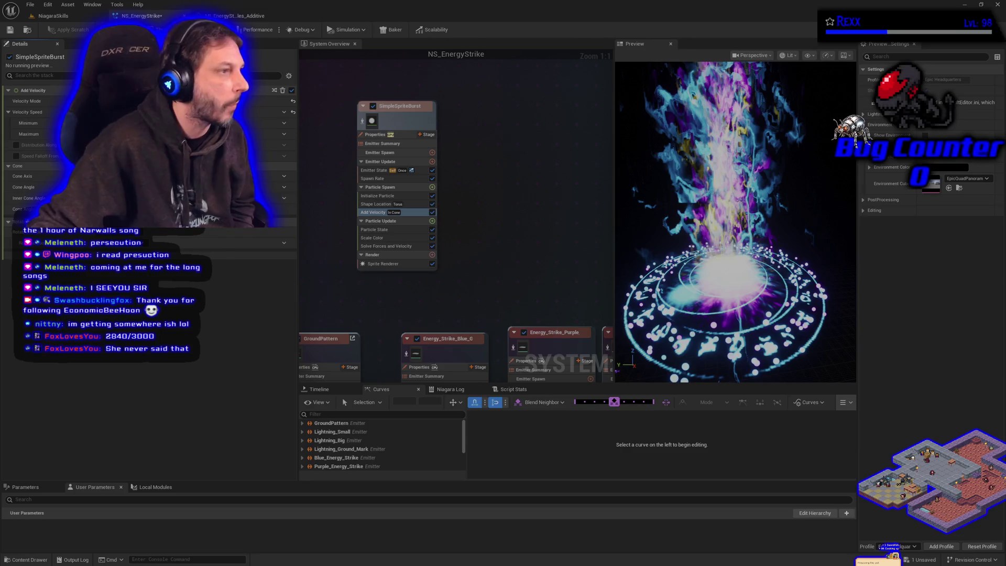
pyautogui.click(27, 122)
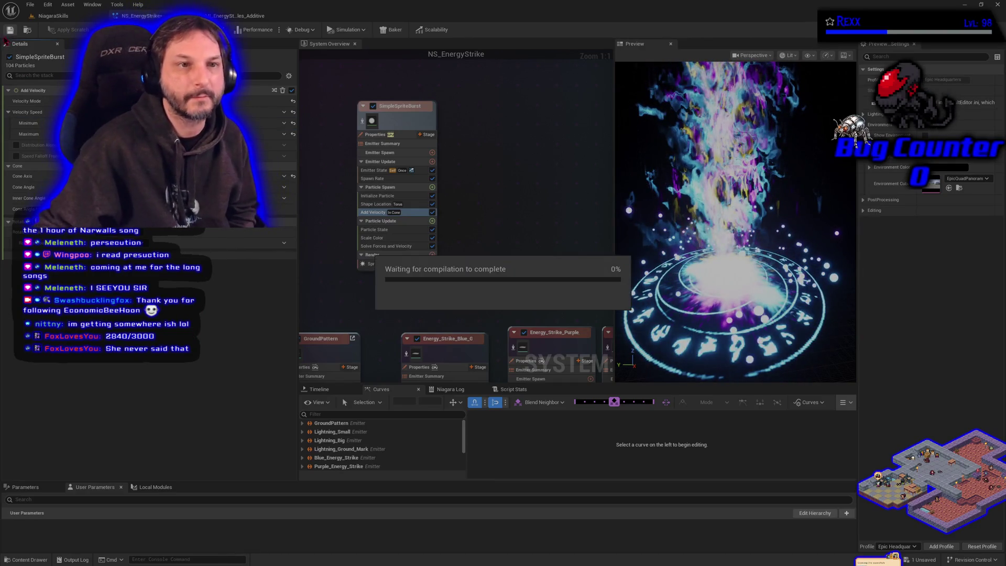
pyautogui.hotkey('ctrl', 's')
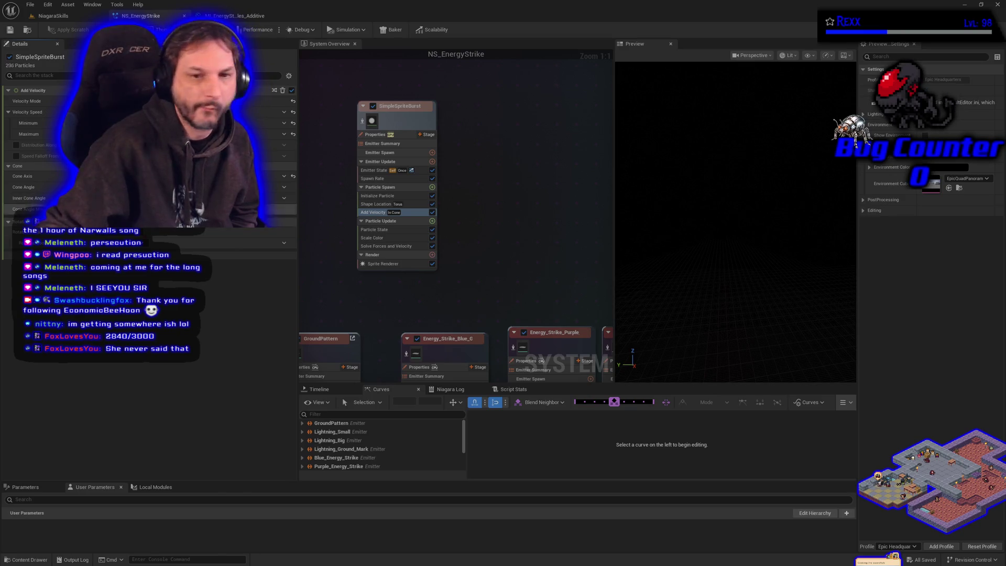
# Add a Scale Sprite Size module to Particle Update using the Smooth Ramp Down curve
pyautogui.click(432, 220)
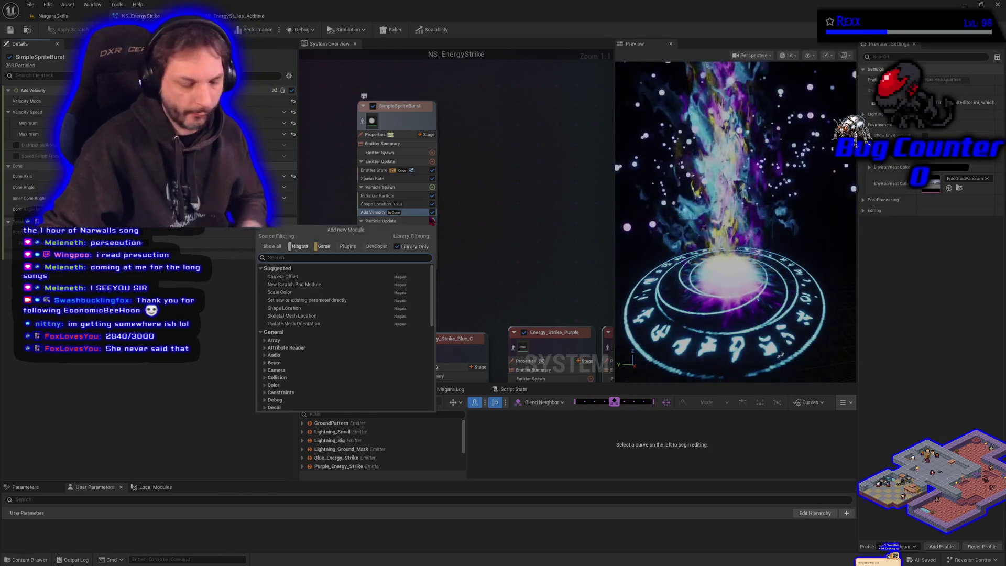
pyautogui.write('scale sprite size')
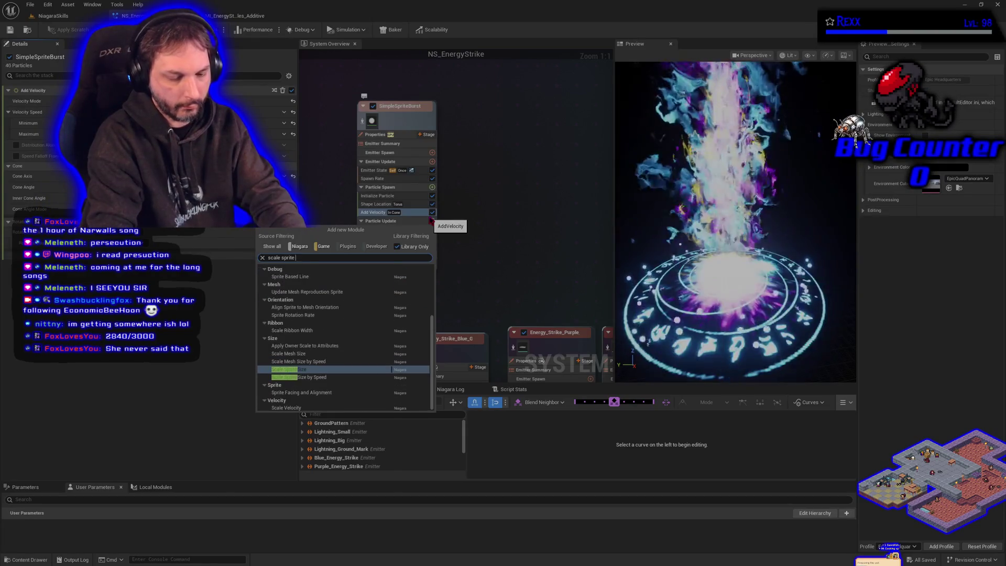
pyautogui.press('Return')
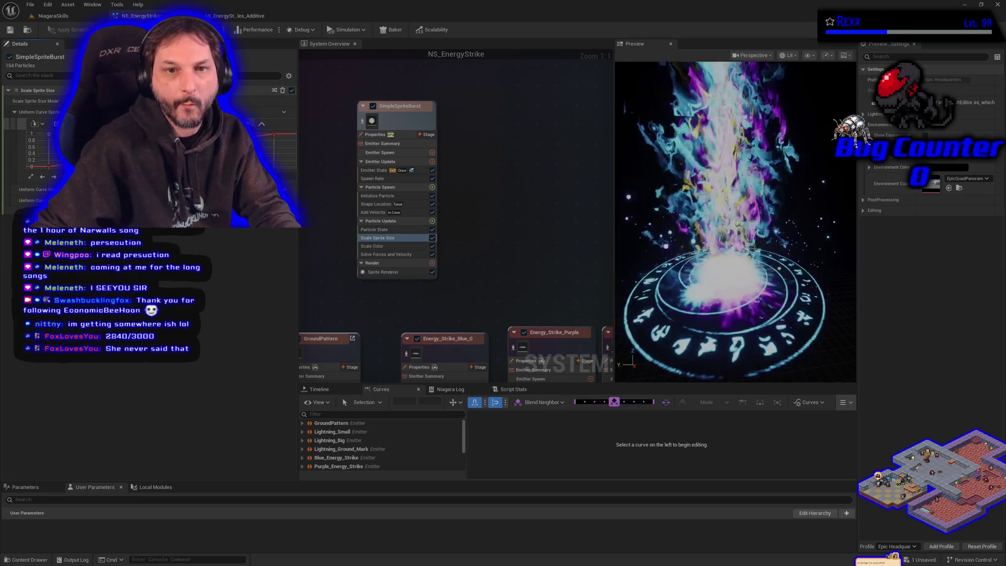
pyautogui.click(255, 127)
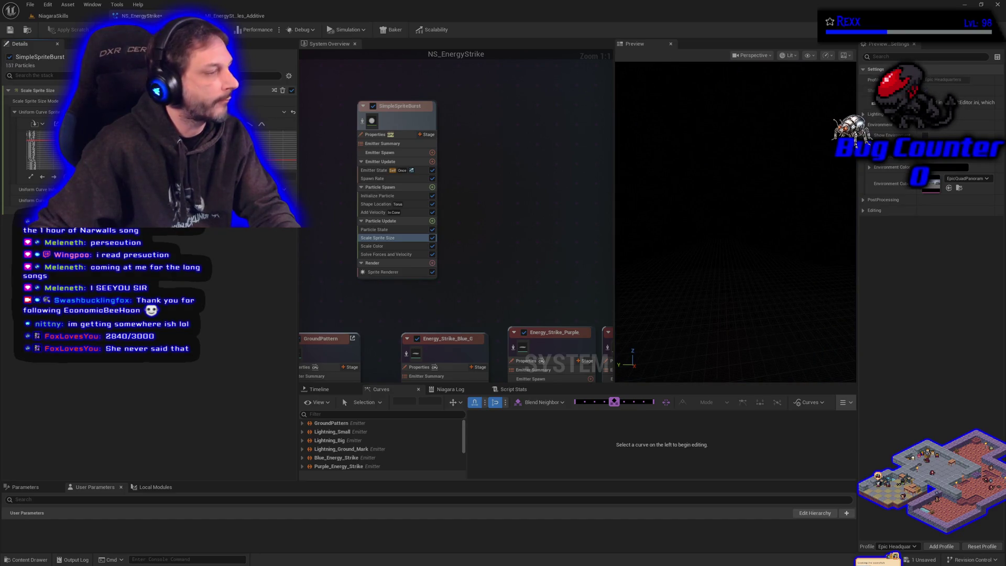
# Add a Curl Noise Force module and drive its Noise Strength with a random min–max range
pyautogui.click(433, 221)
pyautogui.write('curl')
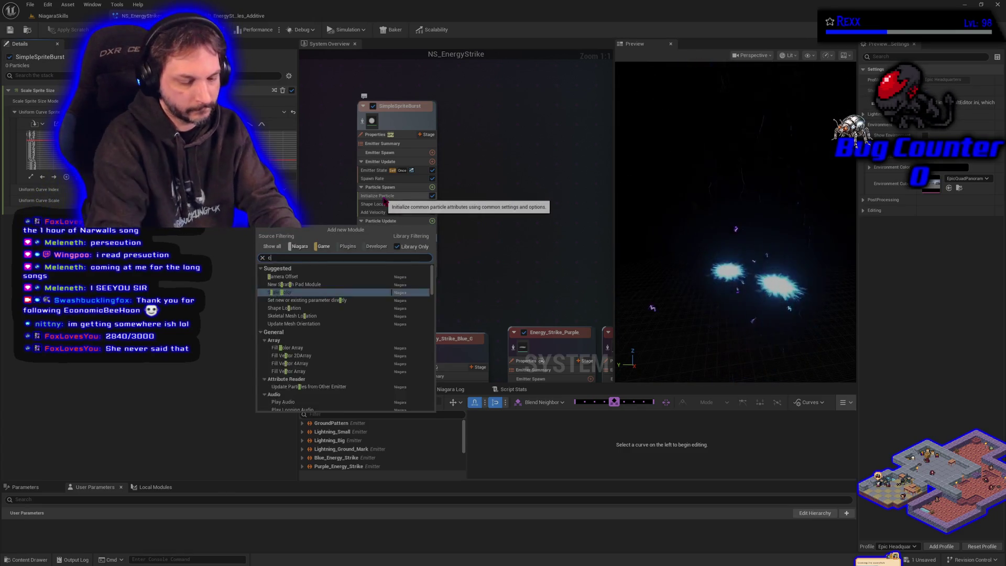
pyautogui.press('Return')
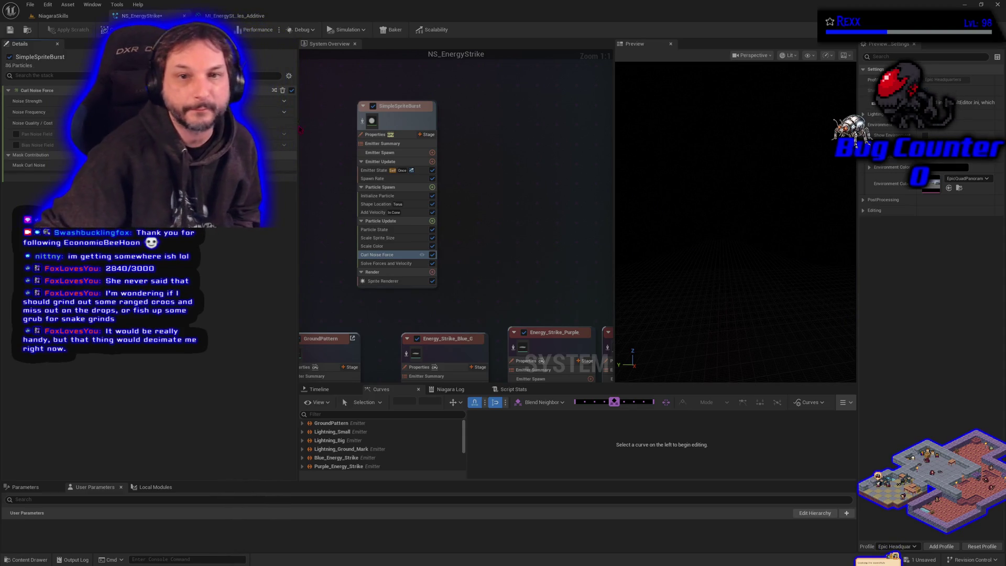
pyautogui.click(283, 102)
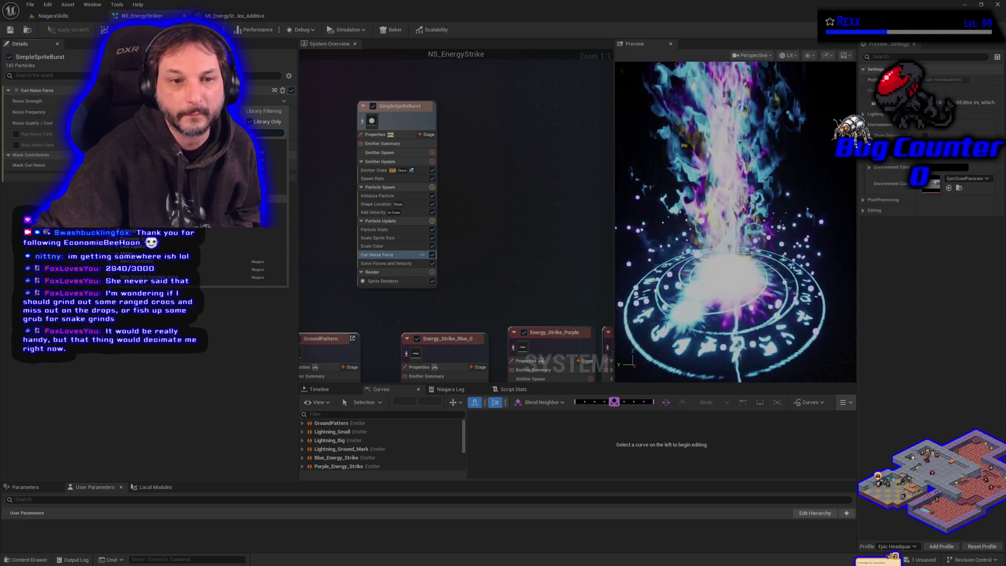
pyautogui.click(157, 269)
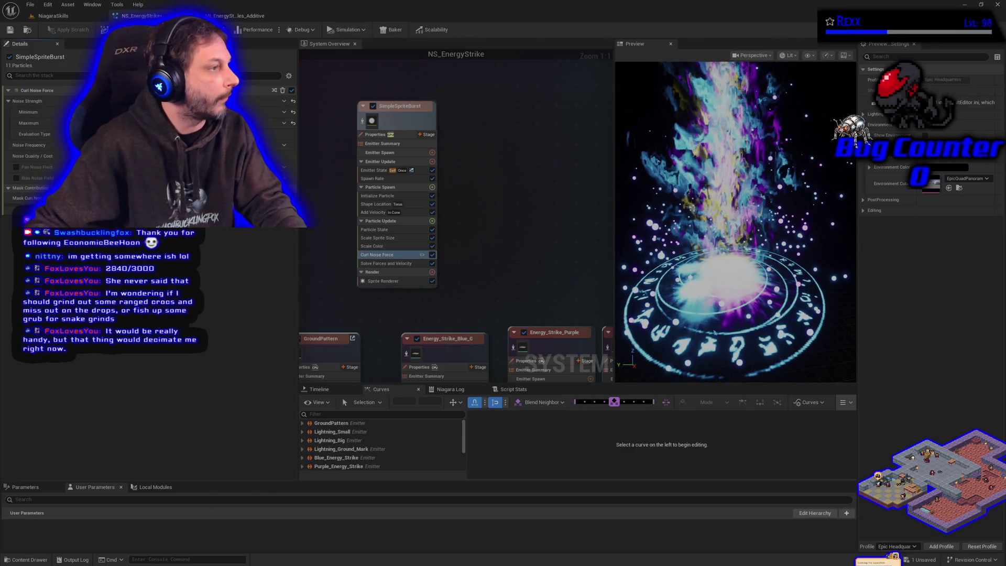
pyautogui.click(432, 229)
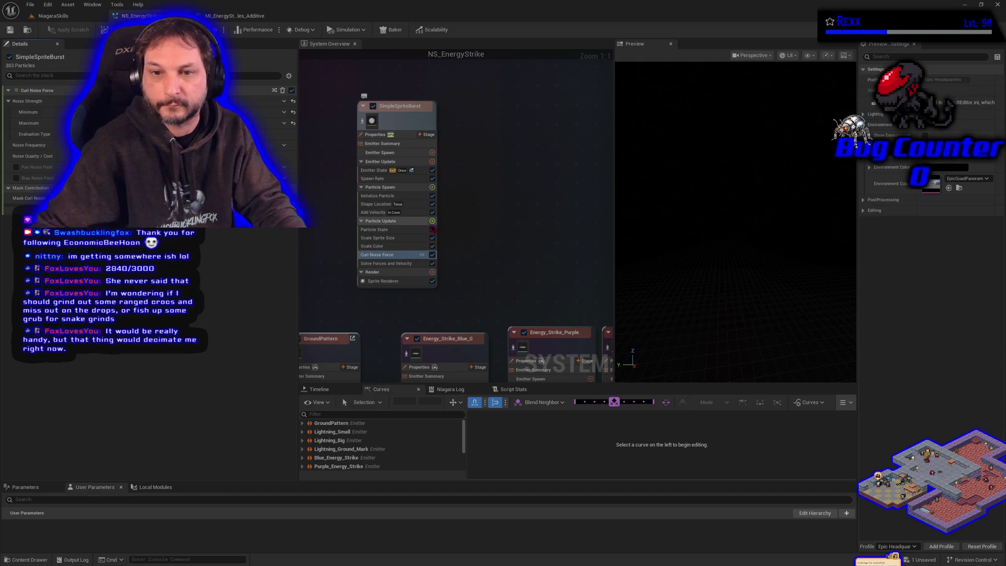
pyautogui.click(432, 221)
# Add a Drag module to Particle Update with its Drag value as a random range
pyautogui.write('drag')
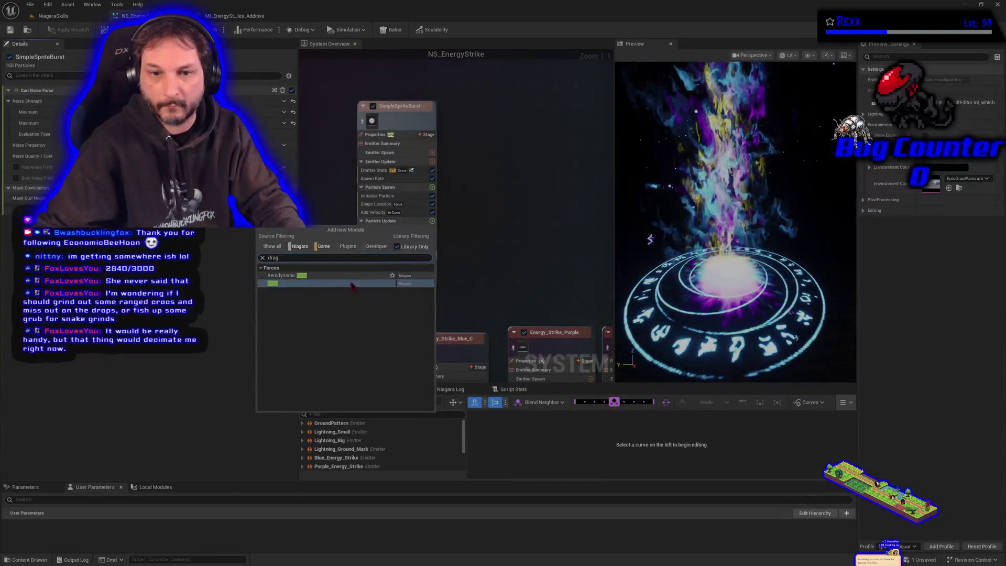
pyautogui.click(333, 286)
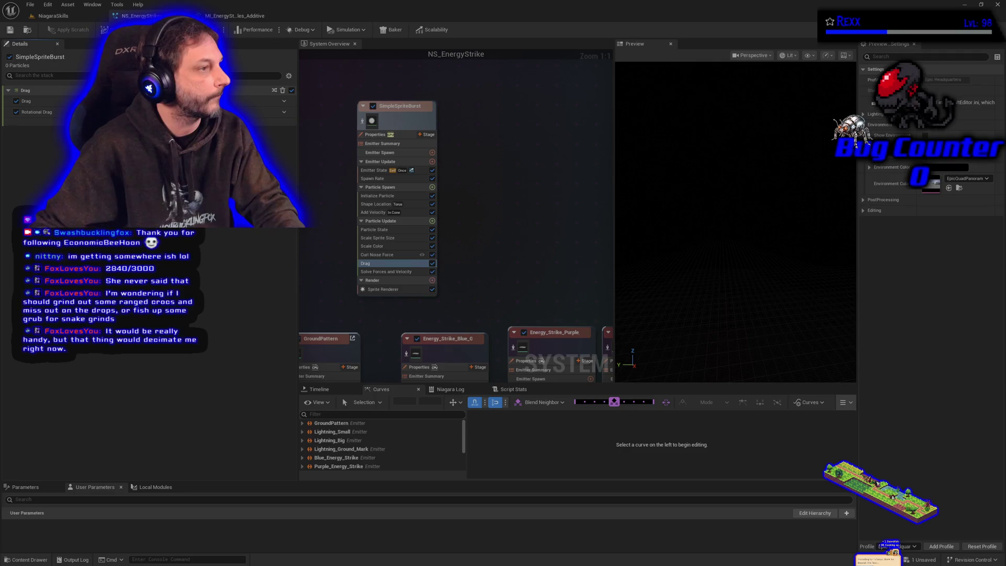
pyautogui.click(284, 101)
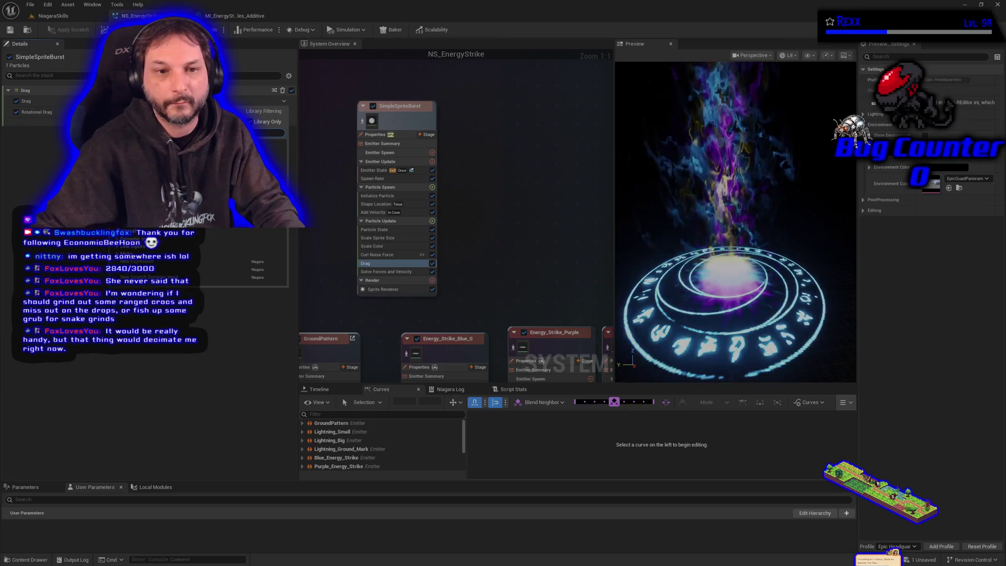
pyautogui.click(230, 269)
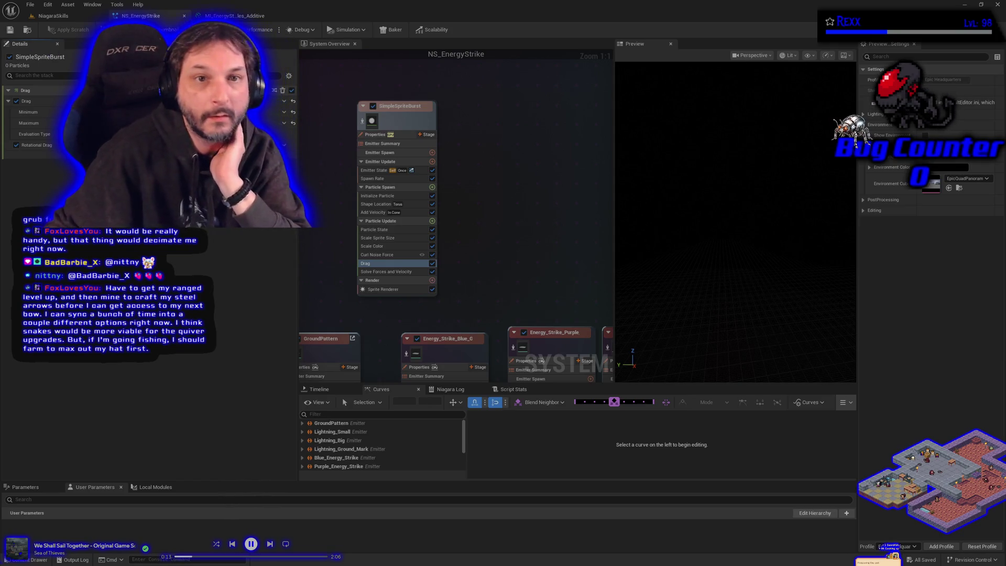
pyautogui.click(57, 16)
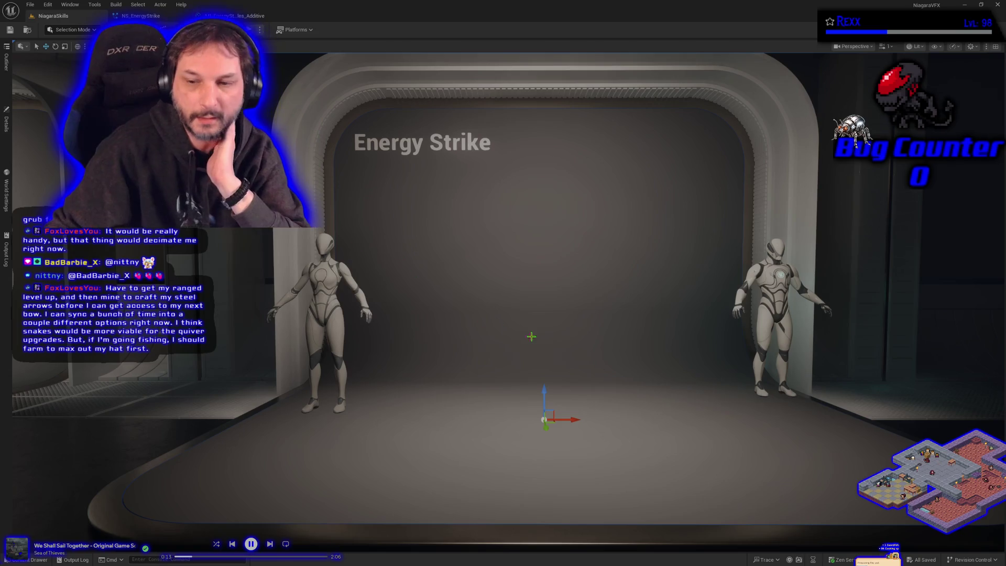
# Fire the Energy Strike effect via BP_DefaultVFXSpawner in NiagaraSkills, then switch to the Microscape window
pyautogui.moveTo(527, 337); pyautogui.dragTo(556, 348)
pyautogui.press('Escape')
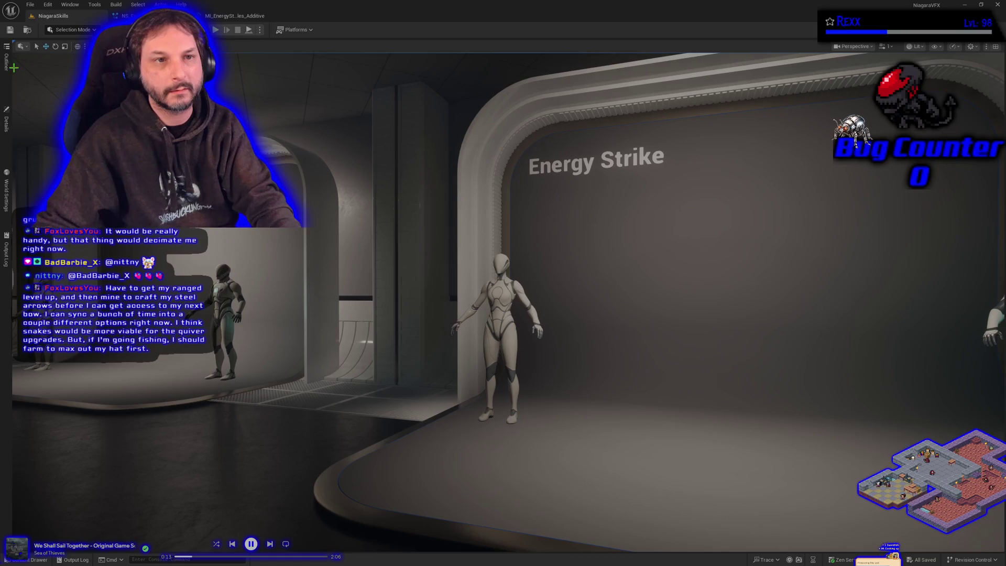
pyautogui.click(6, 124)
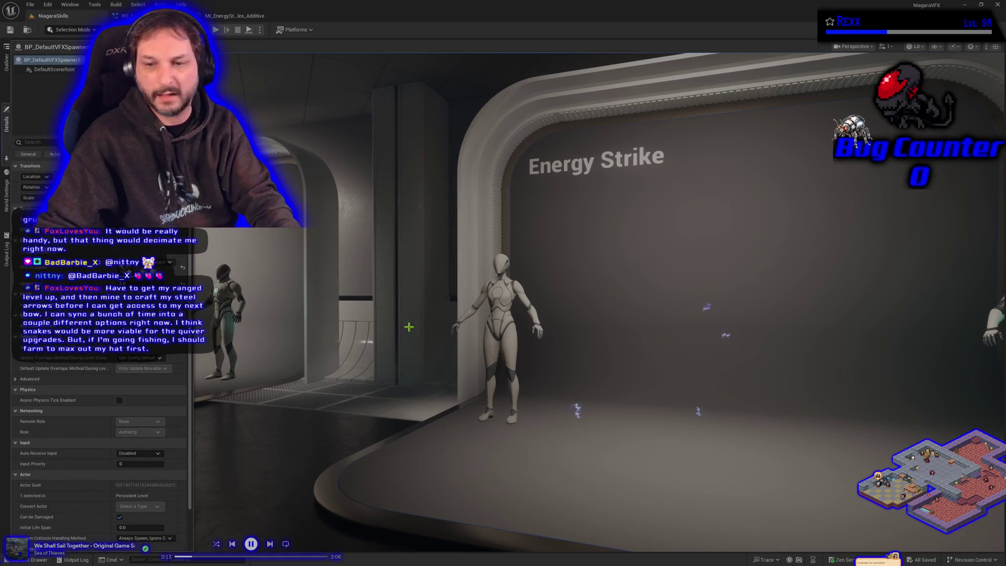
pyautogui.click(414, 336)
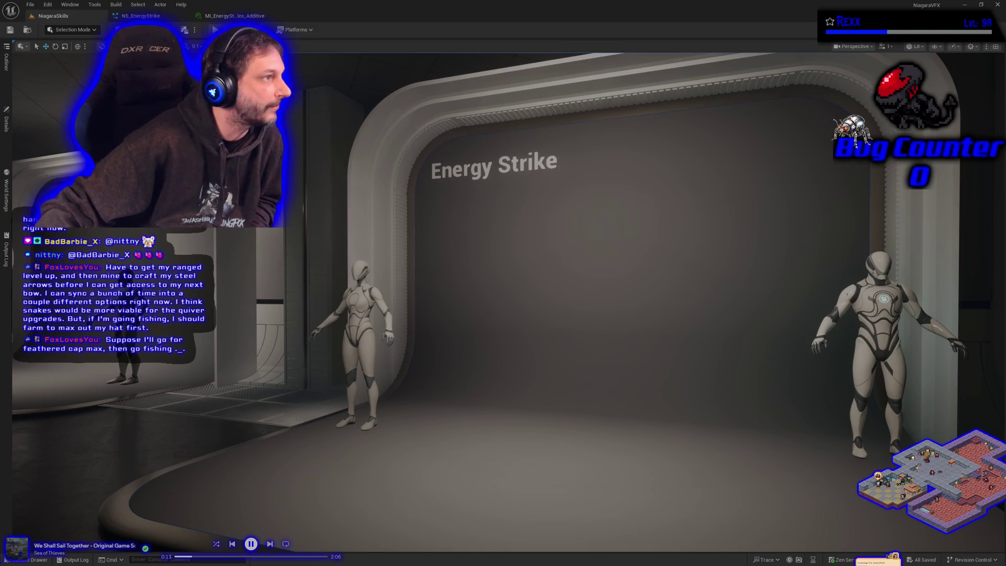
pyautogui.hotkey('alt', 'Tab')
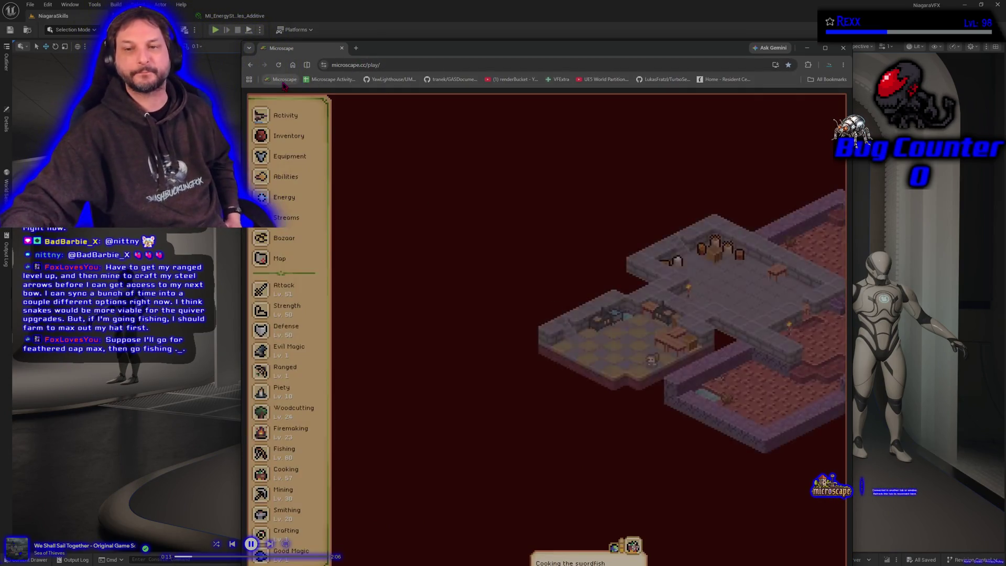
# Browse the Streams list and check the energy status and history
pyautogui.click(287, 222)
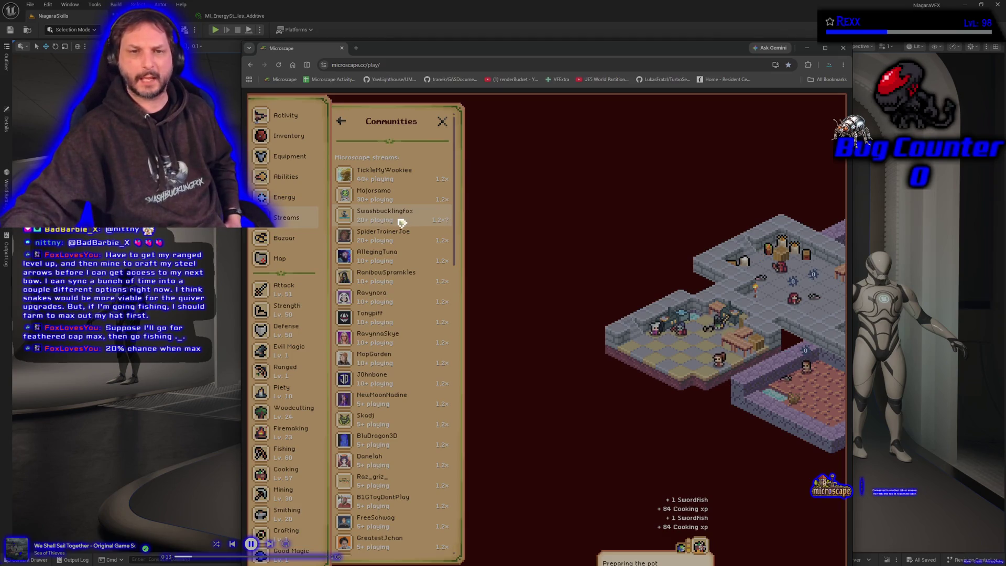
pyautogui.click(295, 203)
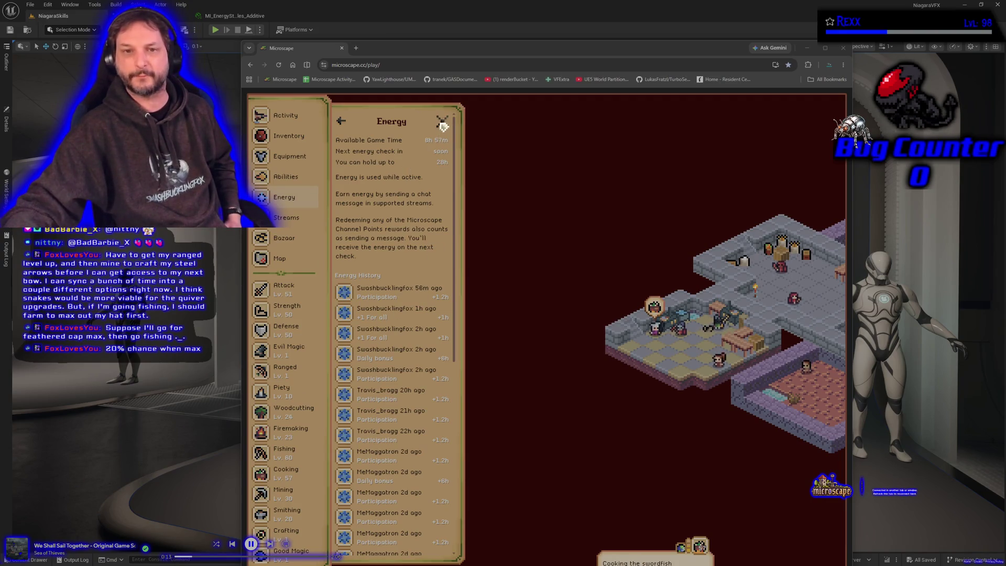
pyautogui.click(291, 221)
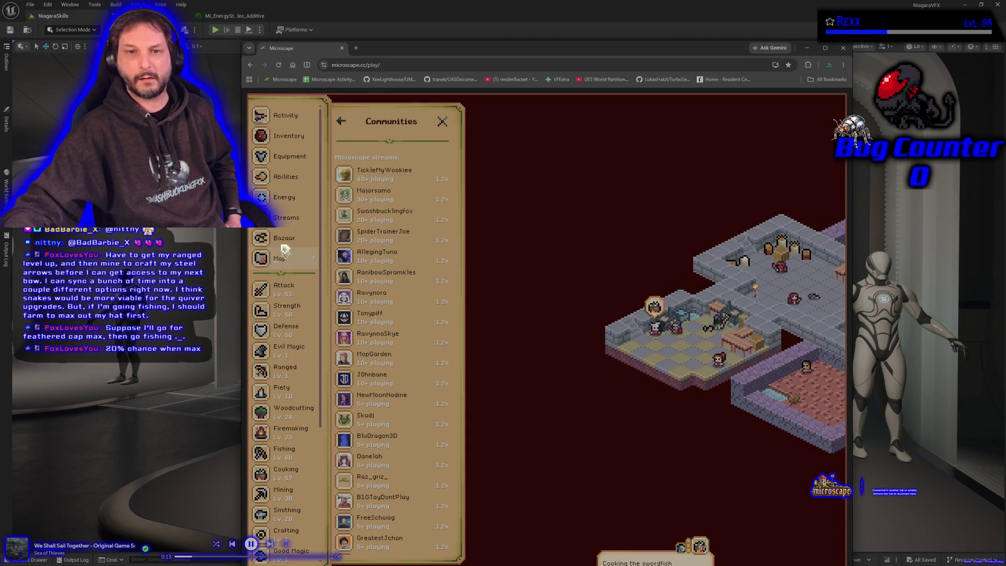
# Review the Feathered cap's Plume Catcher limit-break requirements in the inventory, then go to the Bazaar
pyautogui.click(283, 136)
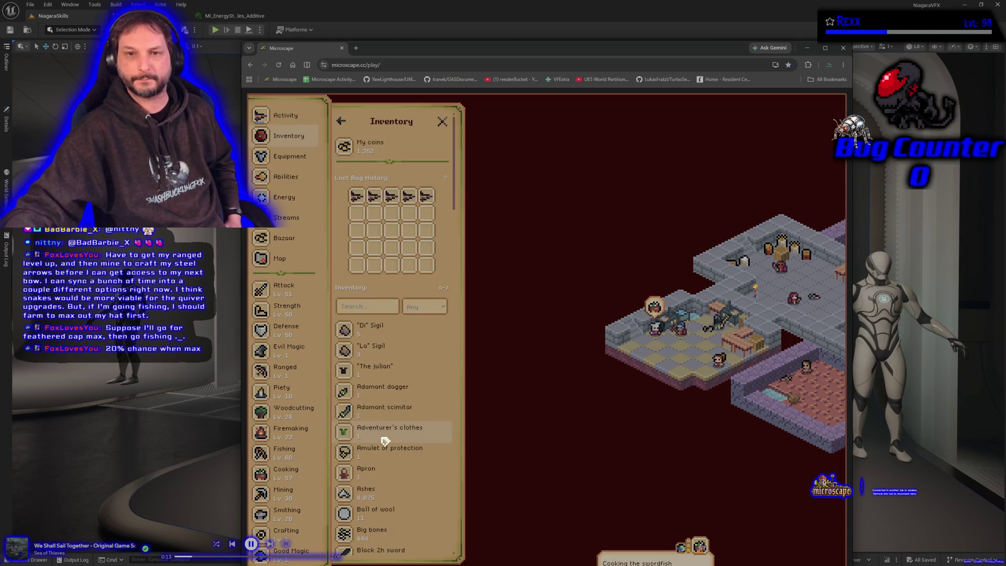
pyautogui.scroll(-8, 384, 440)
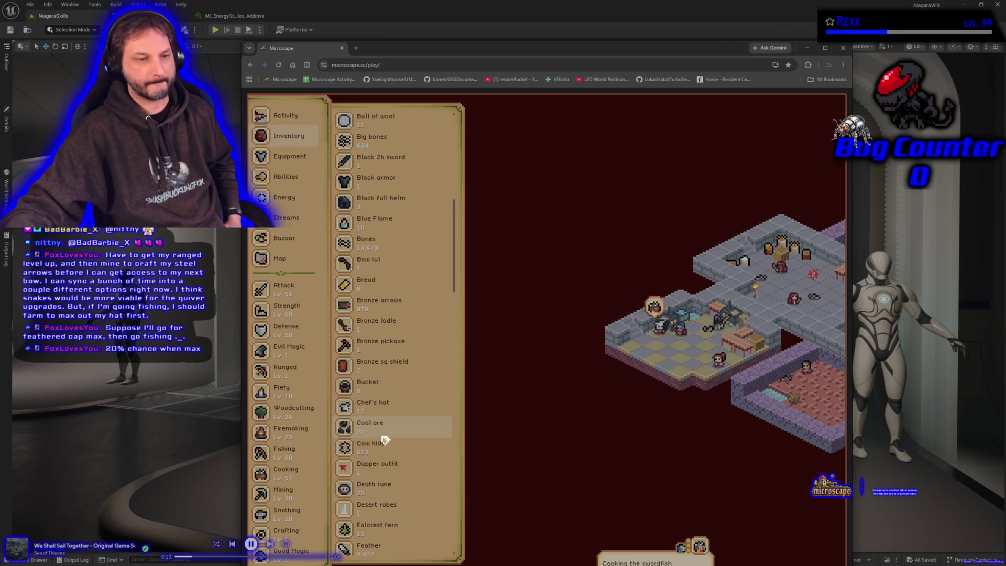
pyautogui.scroll(-6, 385, 440)
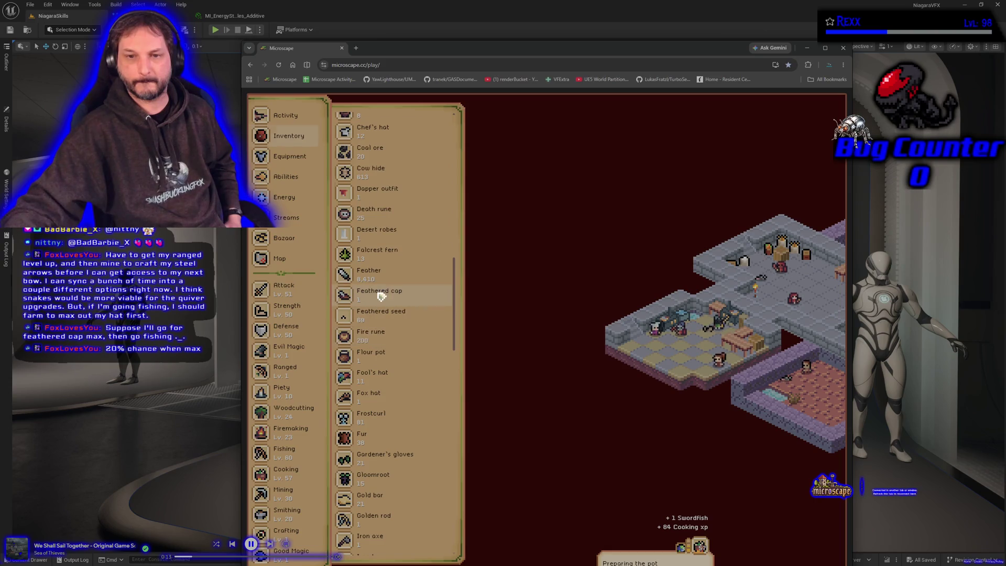
pyautogui.click(380, 293)
pyautogui.click(400, 189)
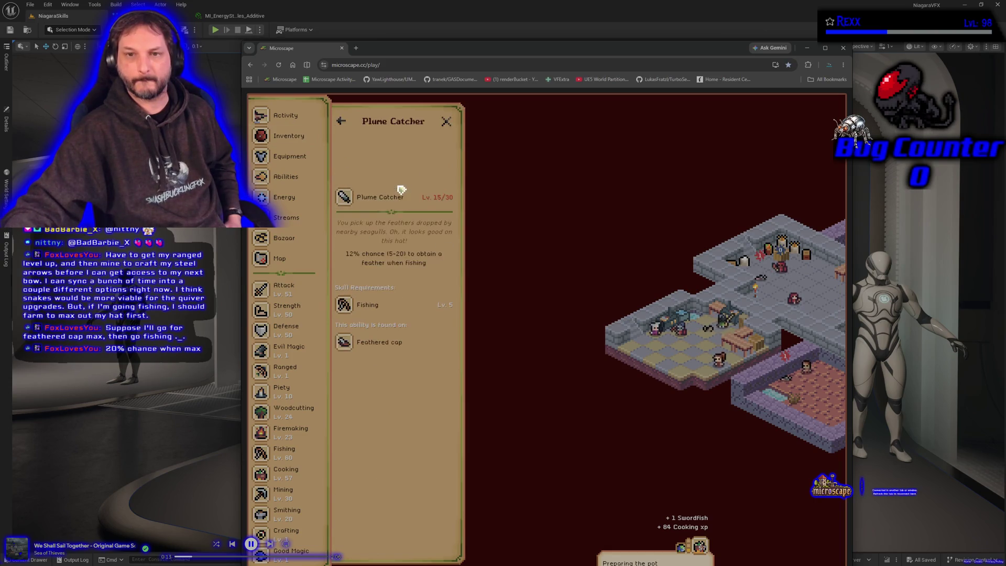
pyautogui.click(378, 200)
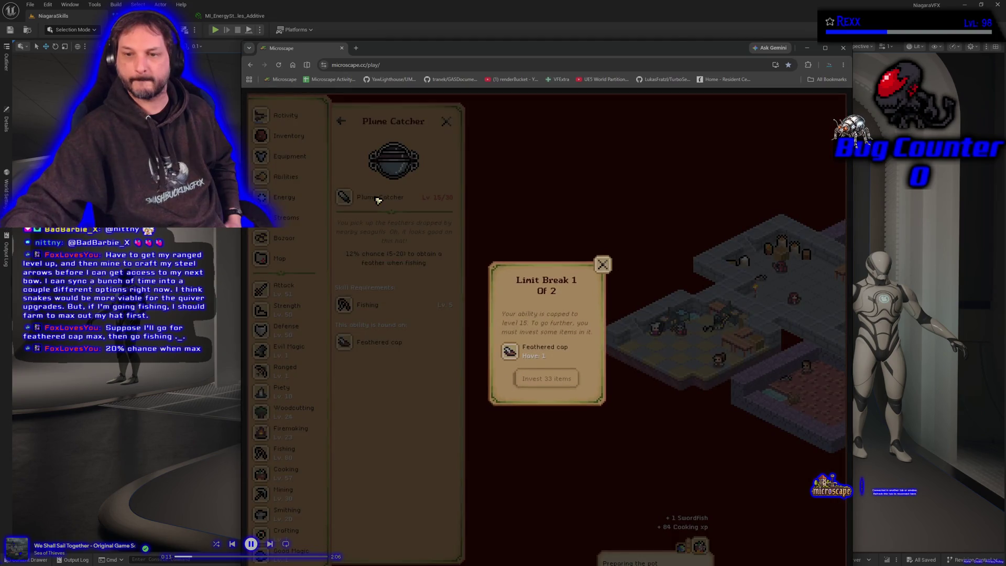
pyautogui.click(609, 268)
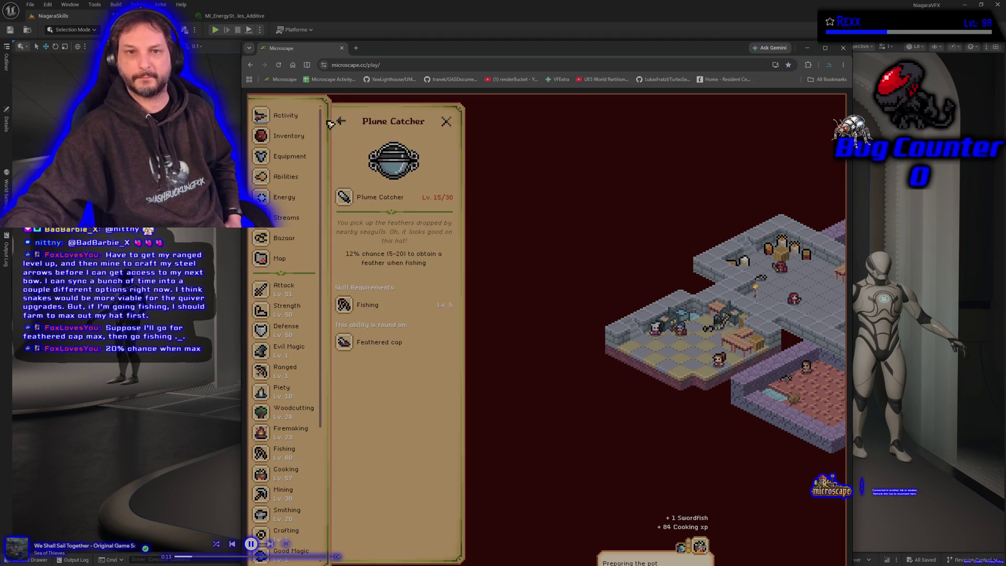
pyautogui.click(284, 238)
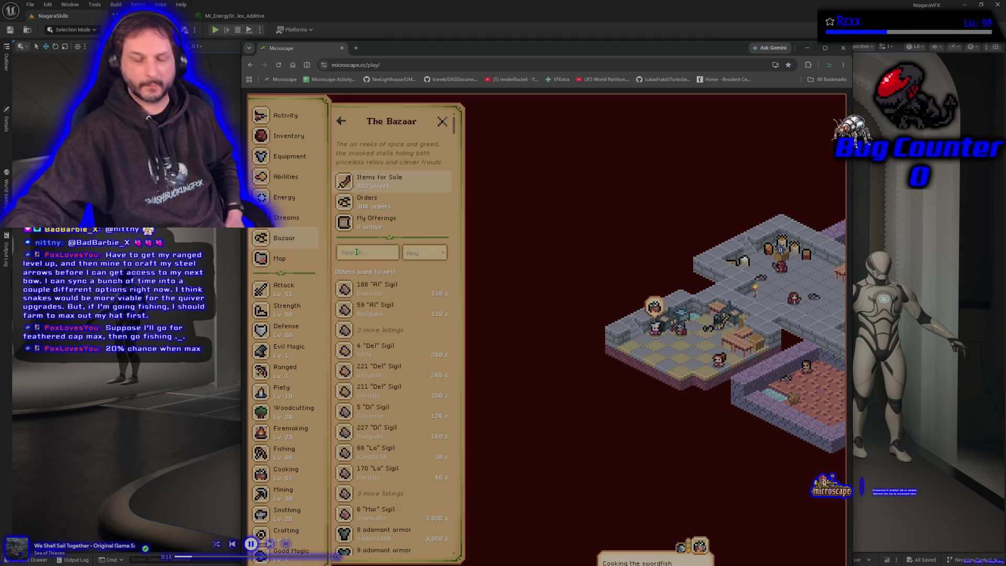
# Buy 33 feathered caps from the 1.0k Bazaar listing for 495 coins and check the inventory count
pyautogui.write('feathered')
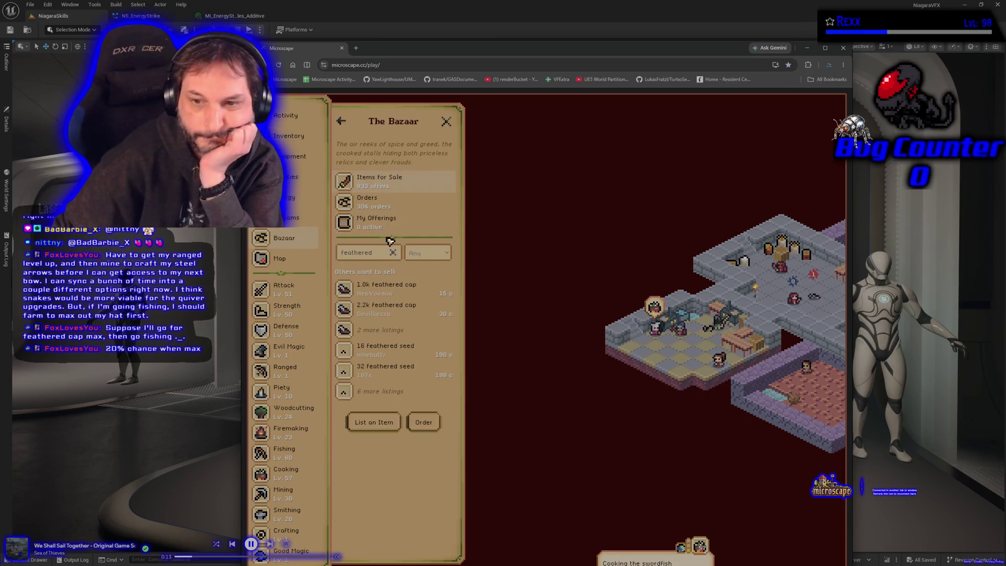
pyautogui.click(401, 291)
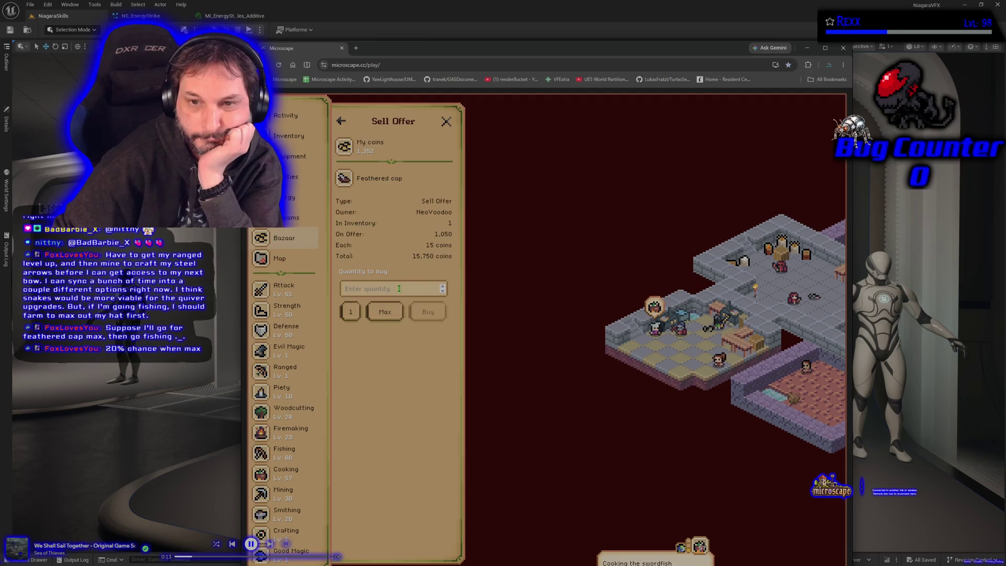
pyautogui.write('33')
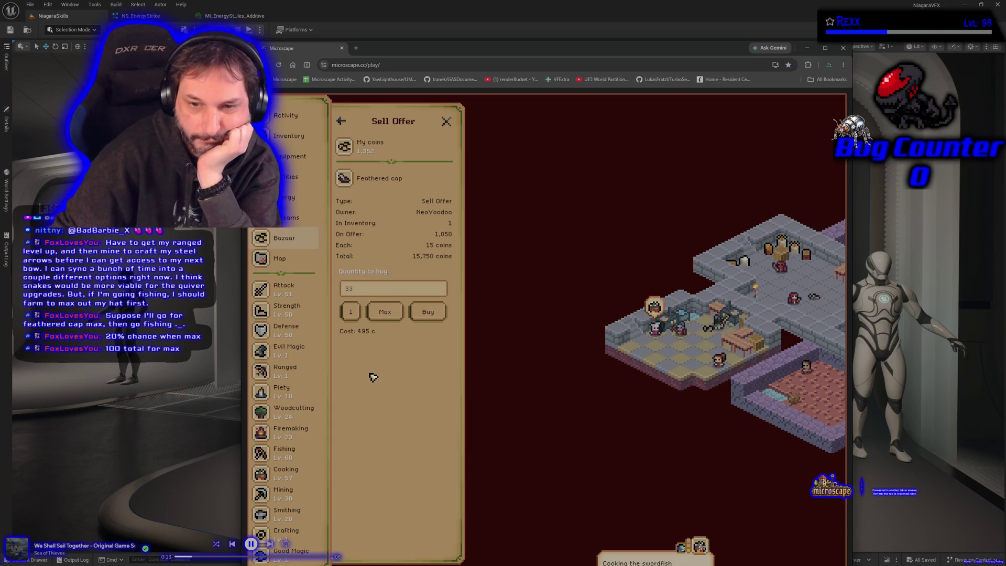
pyautogui.click(444, 312)
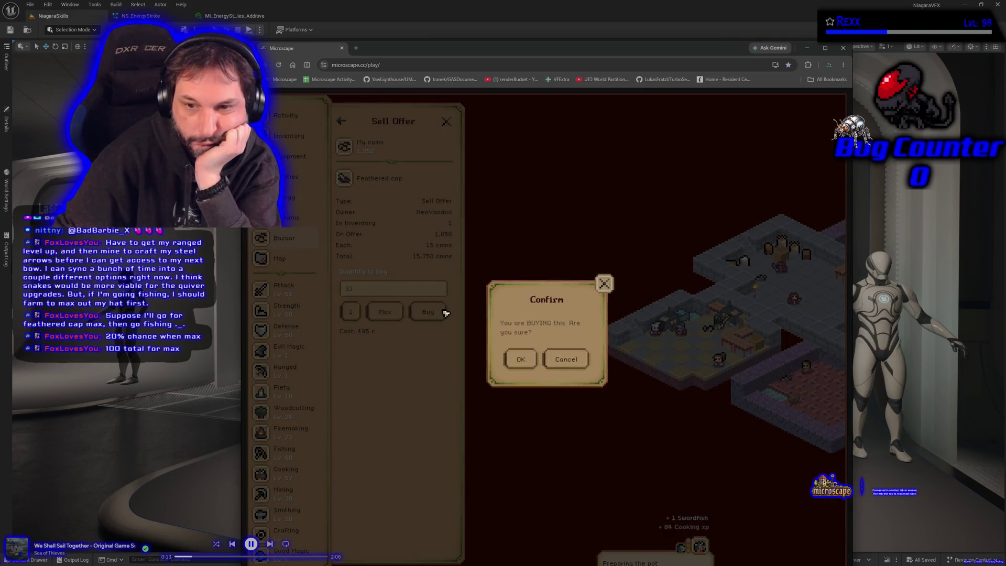
pyautogui.click(523, 358)
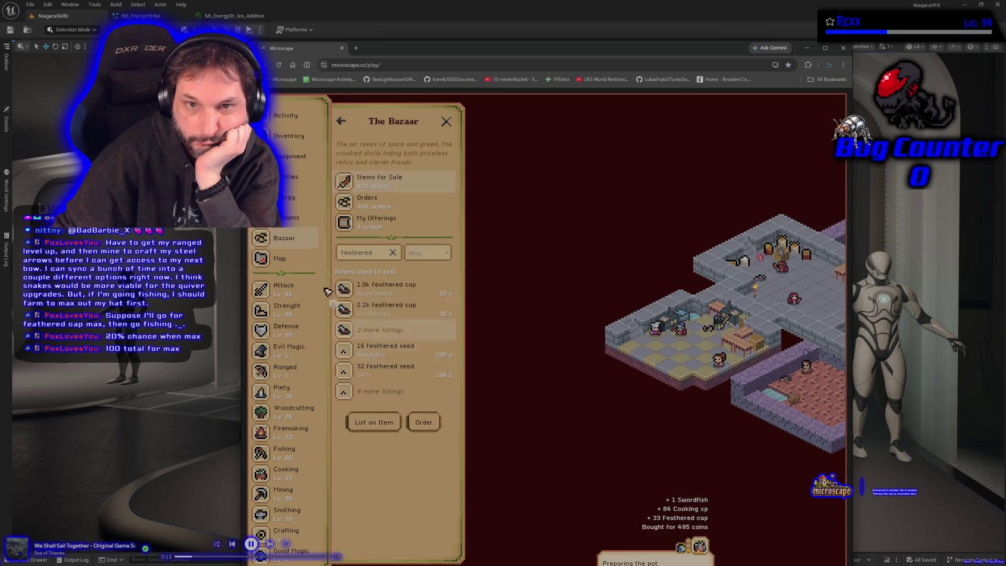
pyautogui.click(285, 143)
pyautogui.click(411, 327)
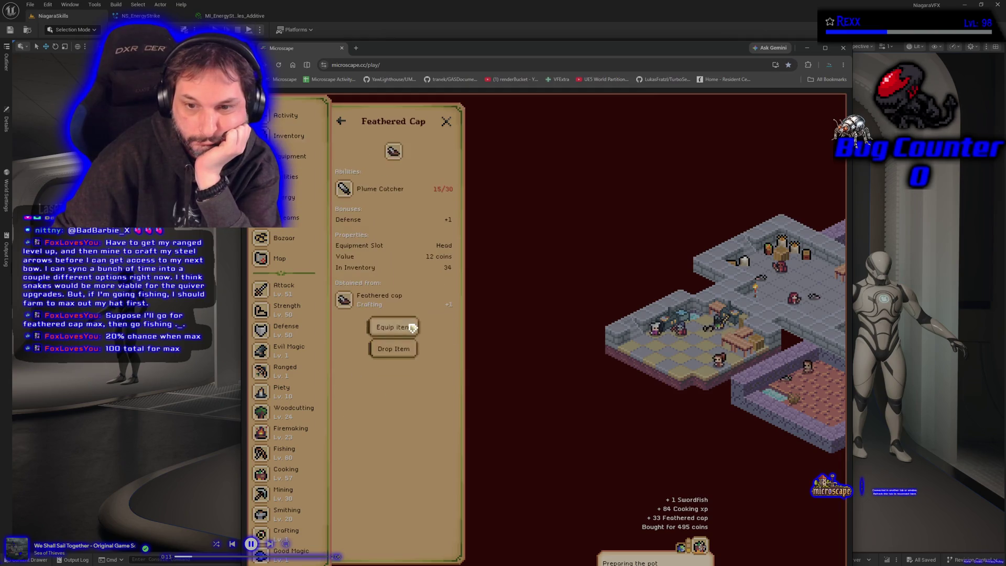
# Invest 33 feathered caps in Plume Catcher's first limit break and review Limit Break 2's requirements
pyautogui.click(367, 189)
pyautogui.click(367, 198)
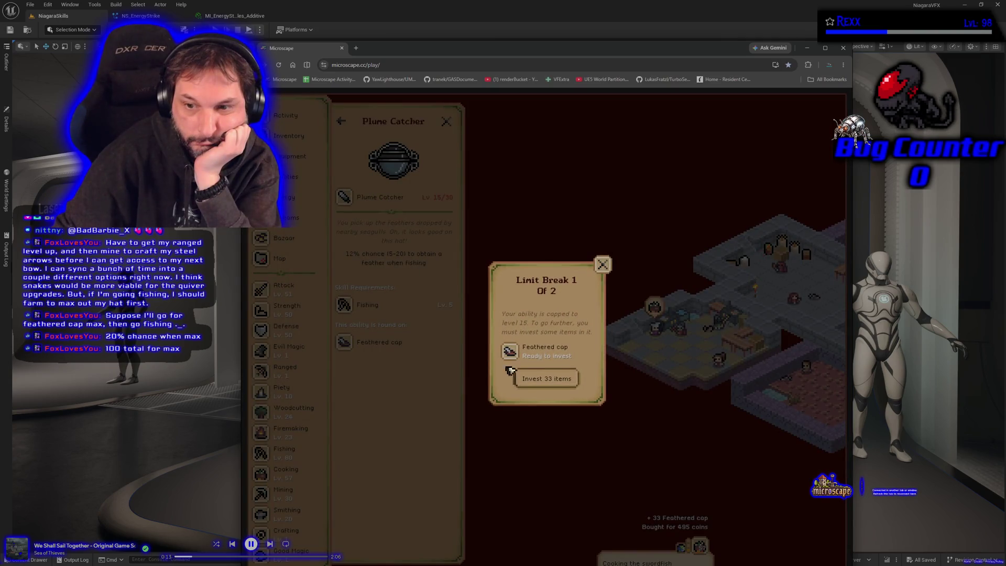
pyautogui.click(567, 377)
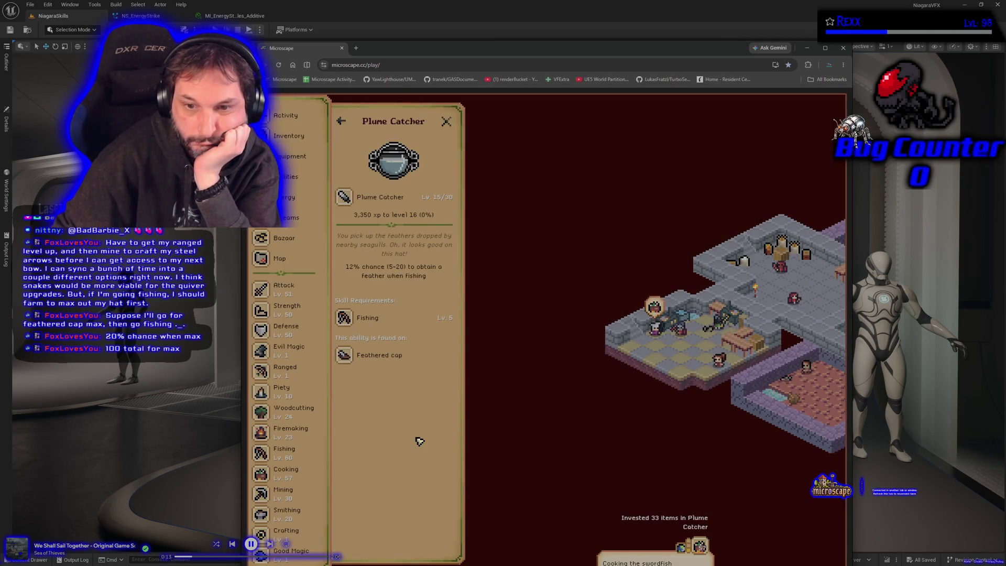
pyautogui.click(375, 357)
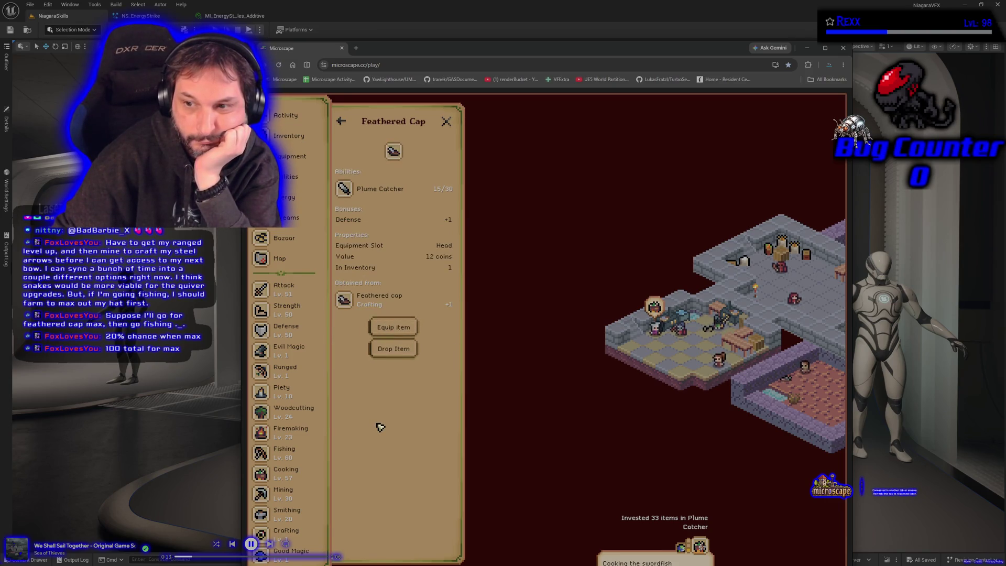
pyautogui.click(370, 190)
pyautogui.click(371, 198)
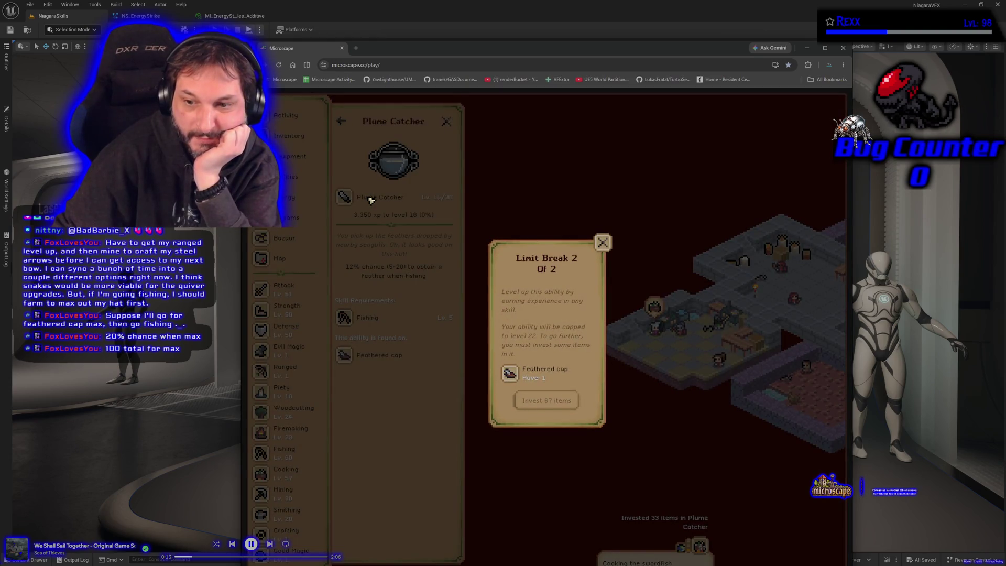
pyautogui.click(603, 242)
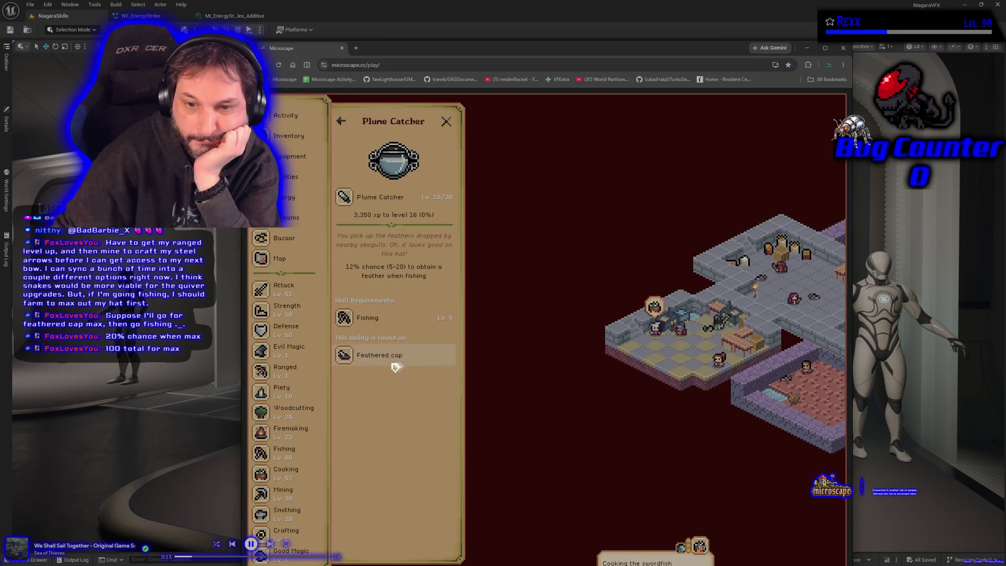
# Return to the Bazaar's 1.0k feathered cap listing, show the sell list, and clear the search filter
pyautogui.click(283, 238)
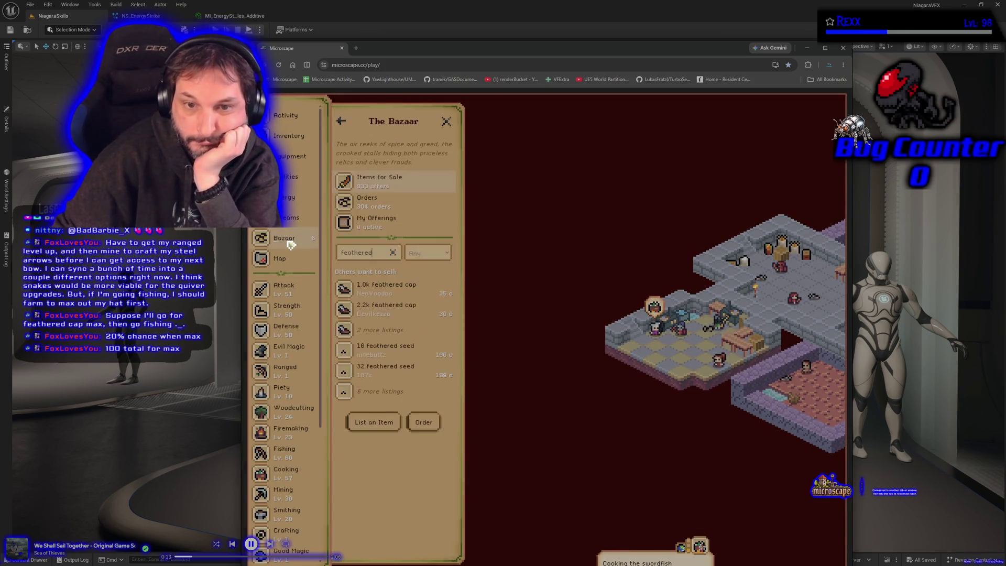
pyautogui.click(386, 287)
pyautogui.click(401, 410)
pyautogui.click(392, 253)
pyautogui.scroll(-4, 398, 445)
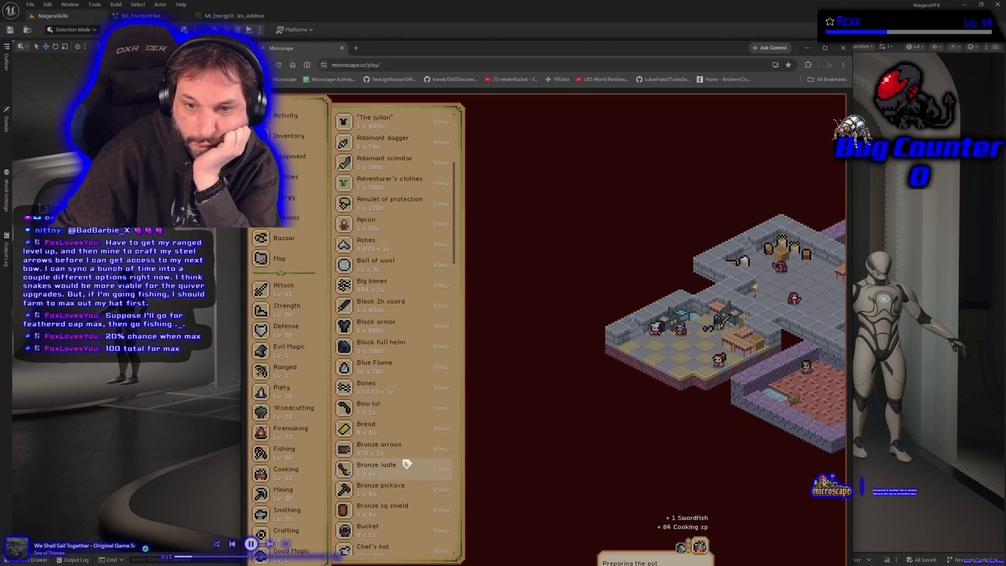
pyautogui.scroll(-1, 407, 463)
pyautogui.scroll(-8, 407, 463)
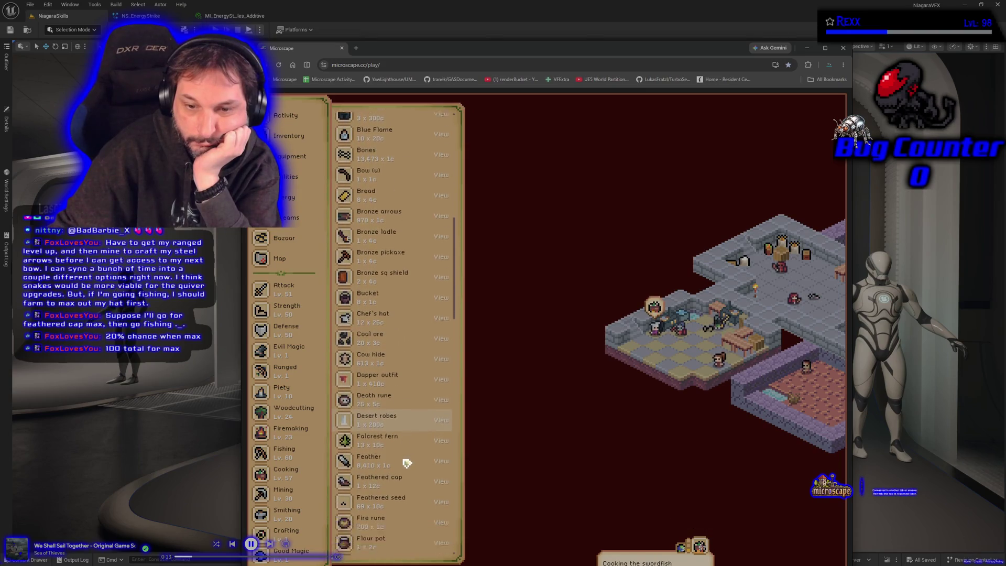
# Pick Lobster from the sell list and sell all 4808 for 38,464 coins
pyautogui.scroll(-1, 407, 462)
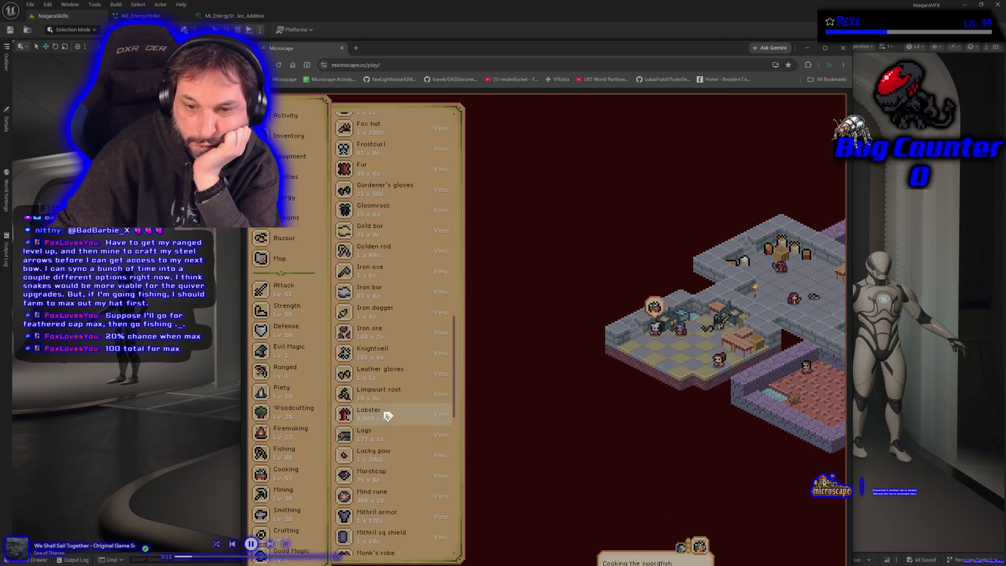
pyautogui.click(404, 419)
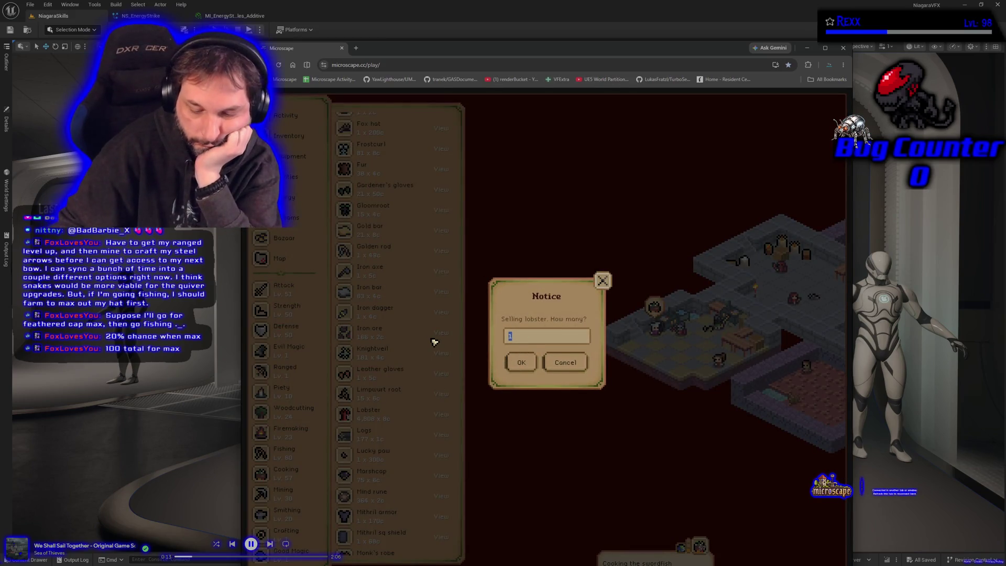
pyautogui.write('808')
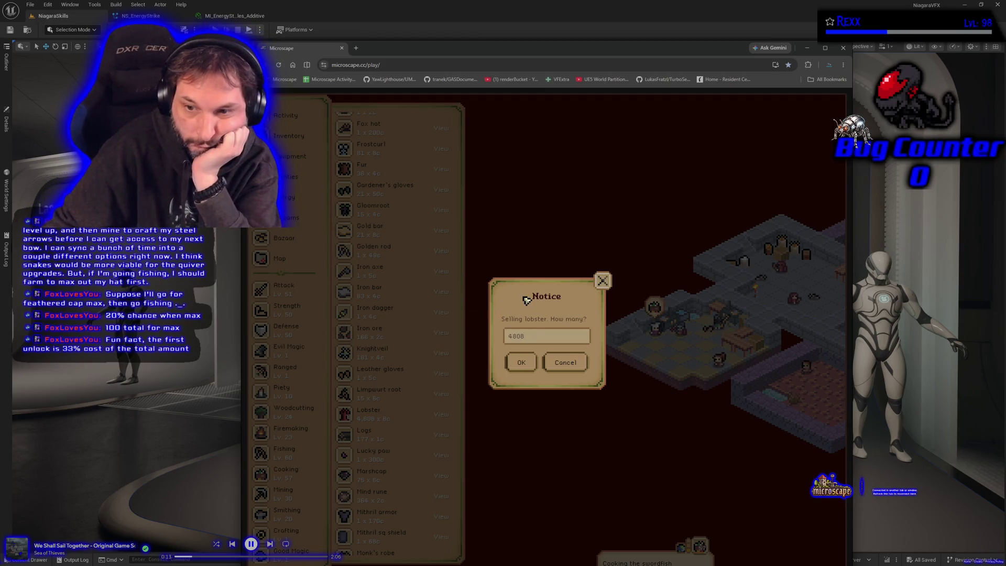
pyautogui.click(532, 368)
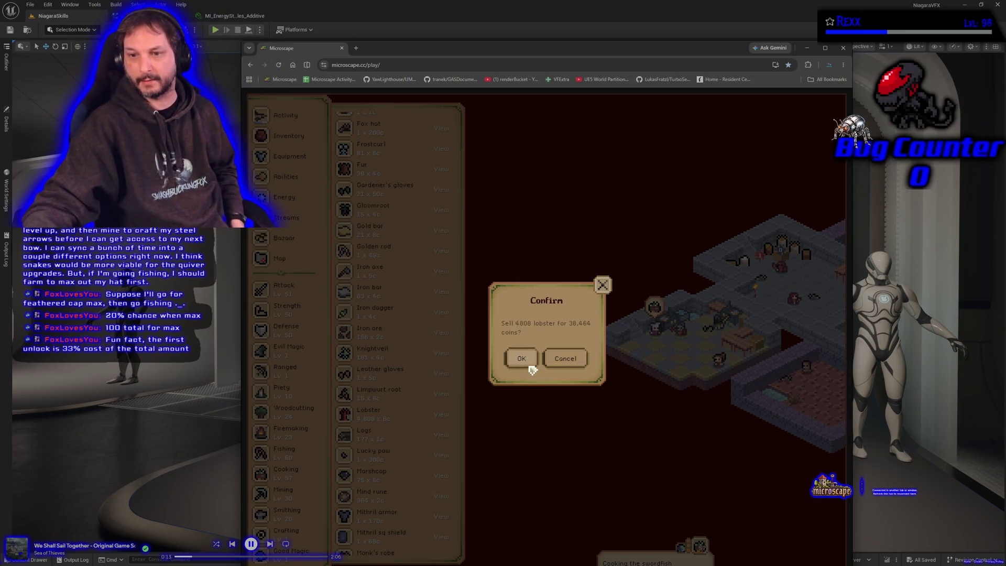
pyautogui.click(532, 362)
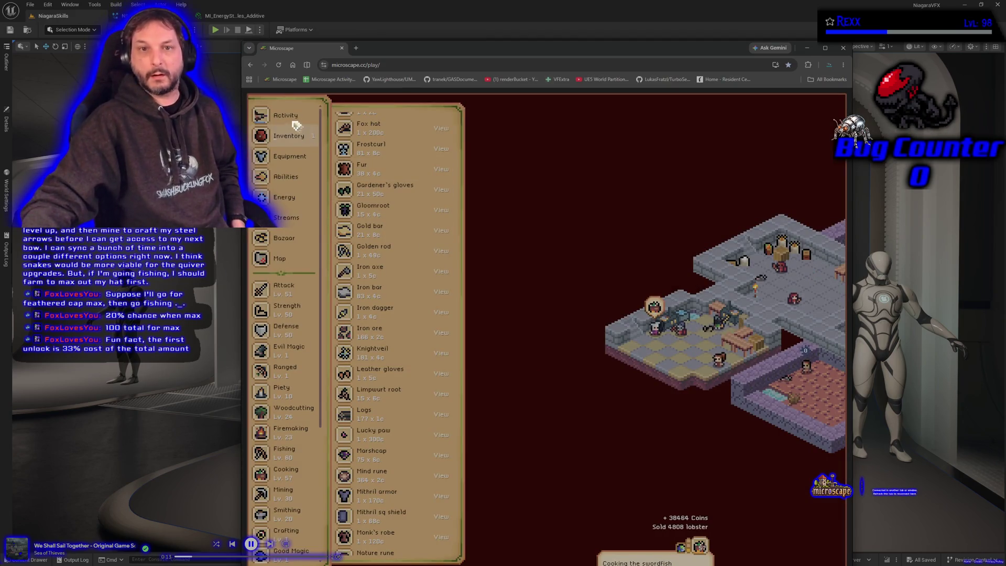
# Buy 67 feathered caps from the 1.0k Bazaar listing for 1,005 coins, confirming 68 in inventory
pyautogui.click(283, 237)
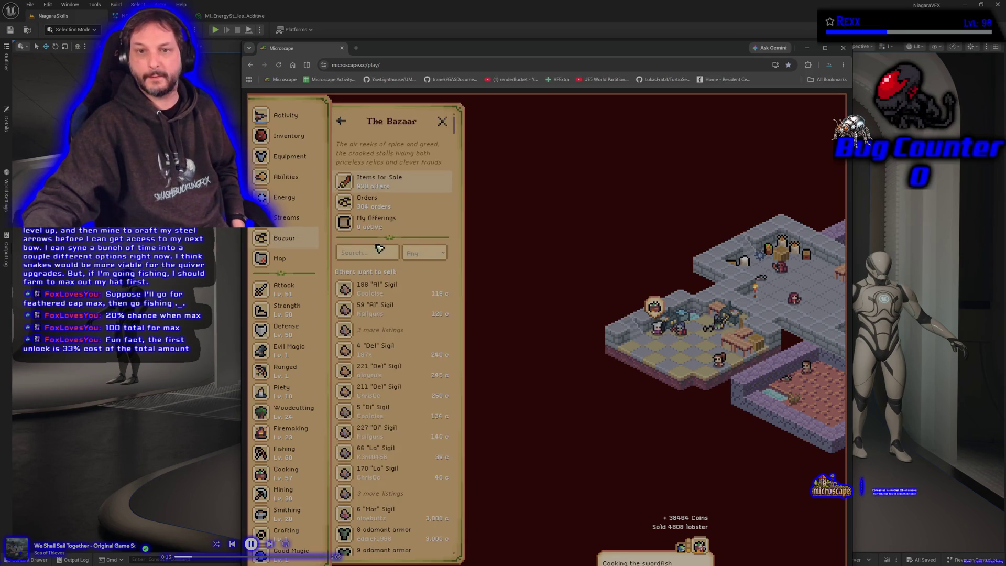
pyautogui.write('feathered')
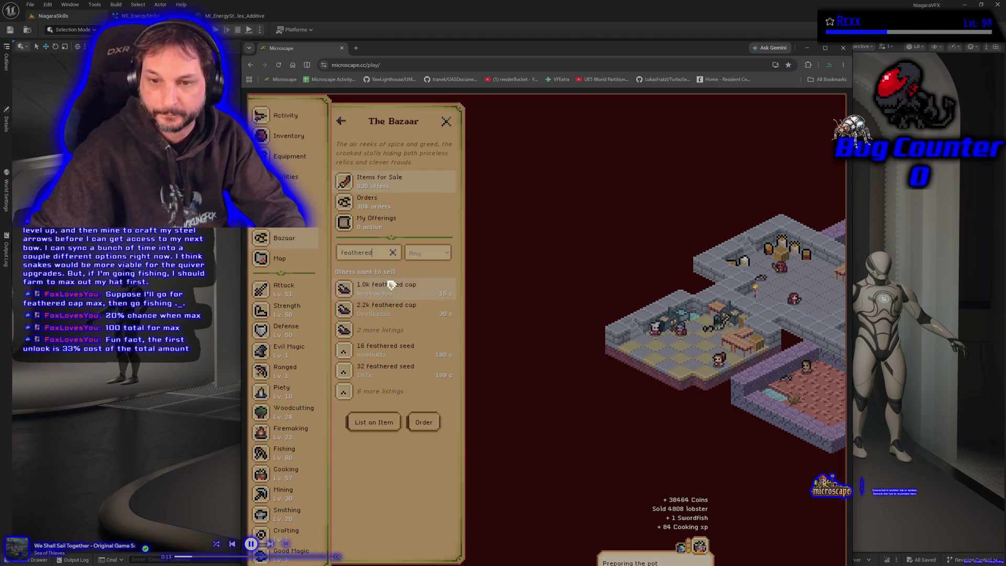
pyautogui.click(398, 290)
pyautogui.click(411, 288)
pyautogui.write('67')
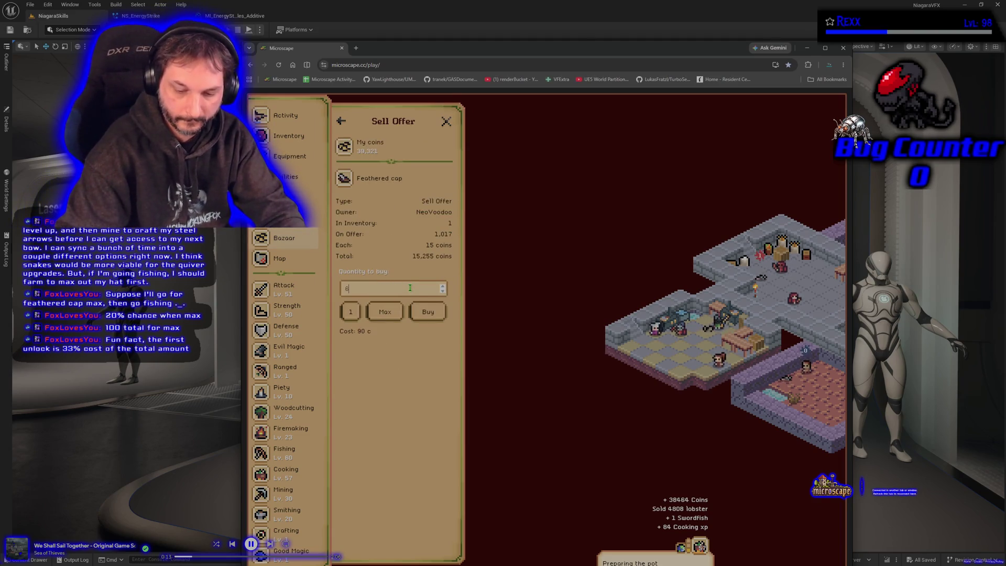
pyautogui.click(428, 311)
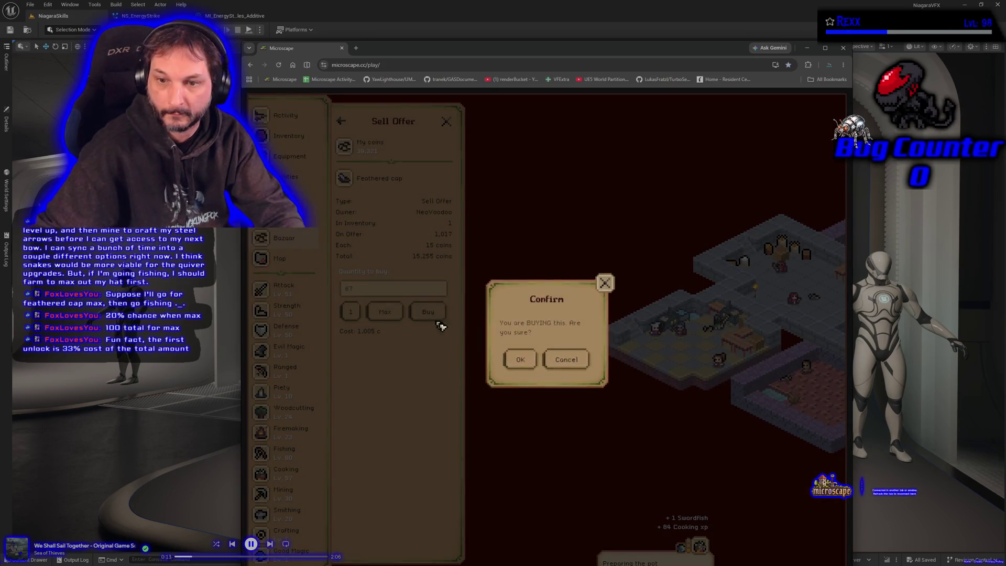
pyautogui.click(521, 356)
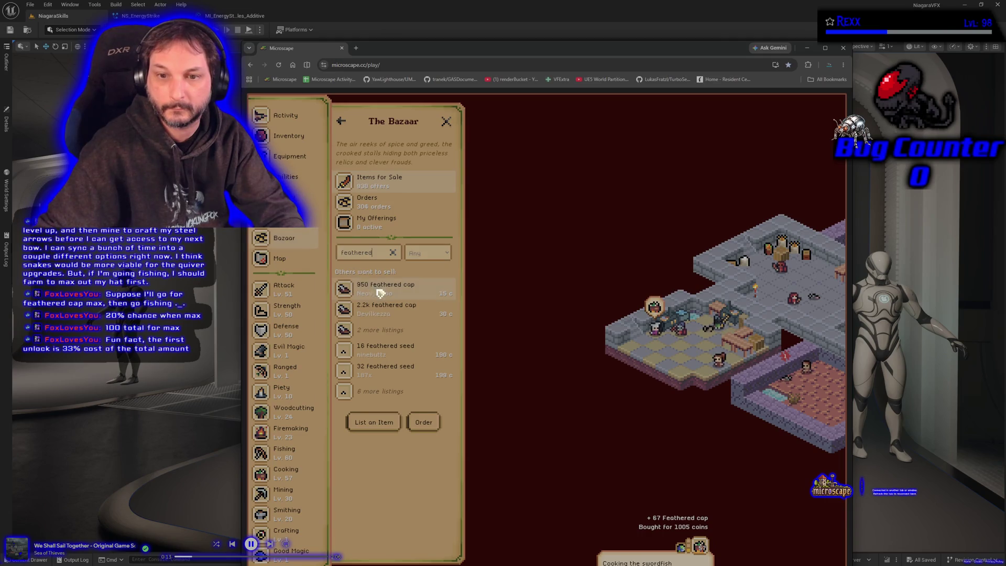
pyautogui.click(290, 137)
pyautogui.click(392, 328)
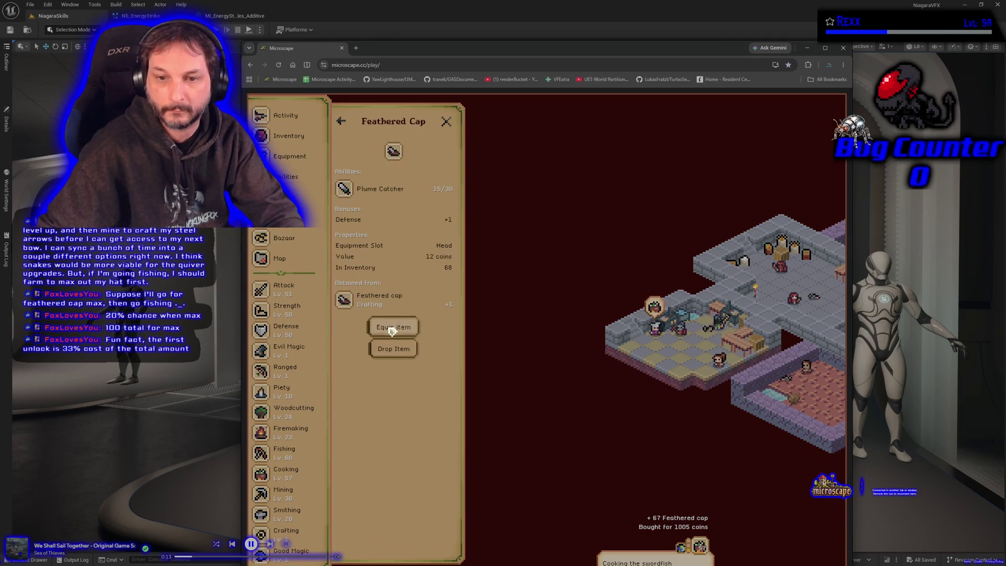
# Invest 67 feathered caps in Plume Catcher's second limit break, uncapping it at level 16/30
pyautogui.click(378, 190)
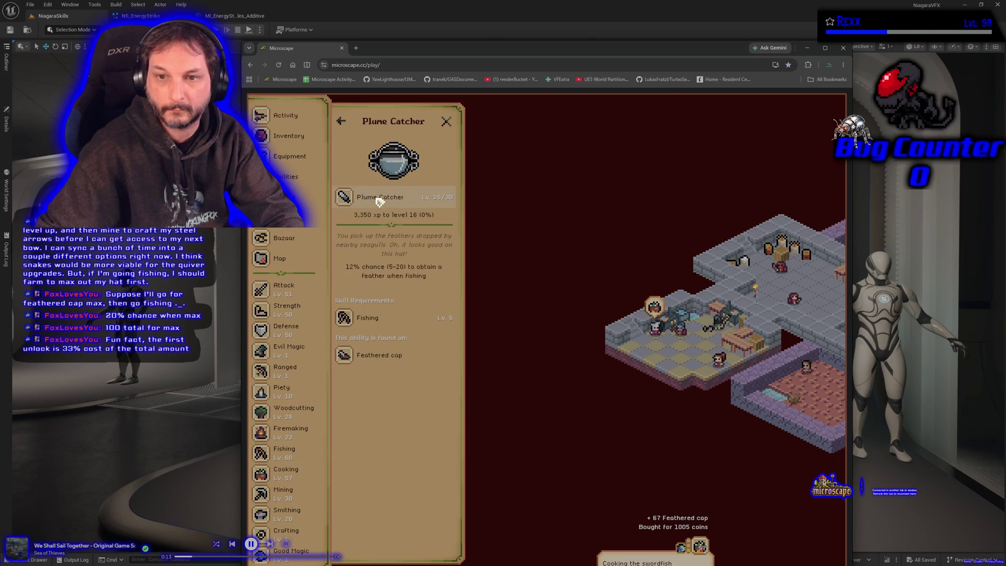
pyautogui.click(379, 202)
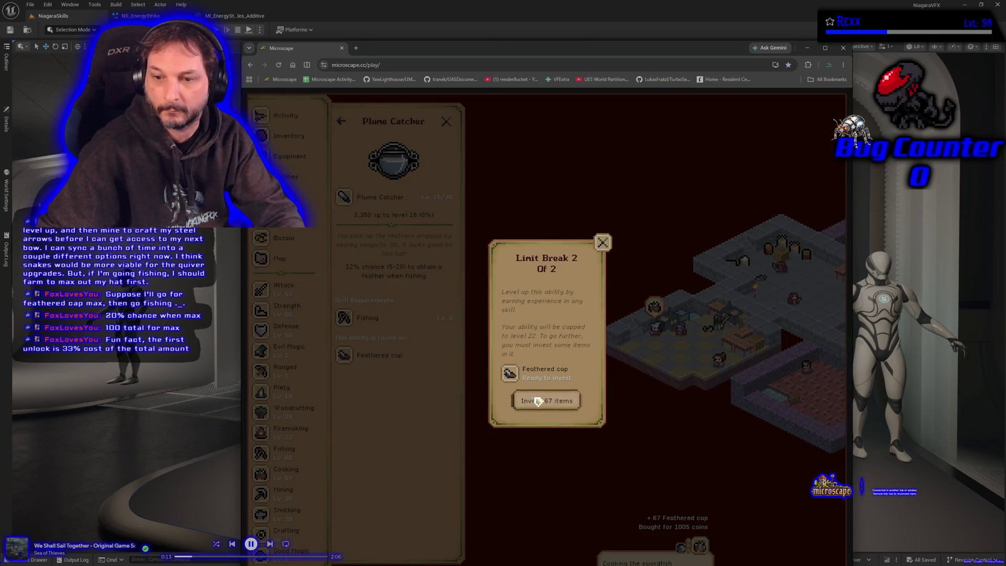
pyautogui.click(541, 403)
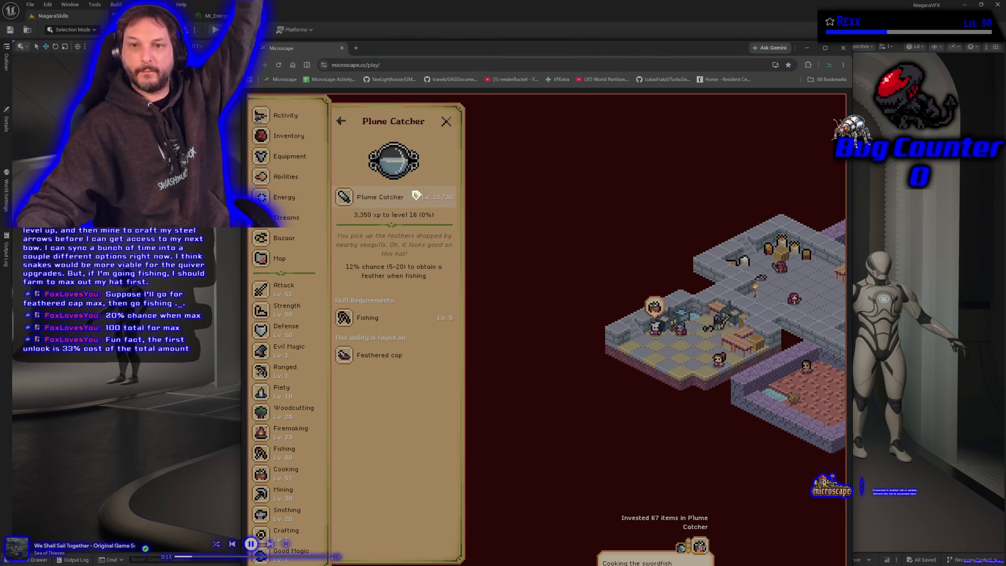
pyautogui.click(416, 196)
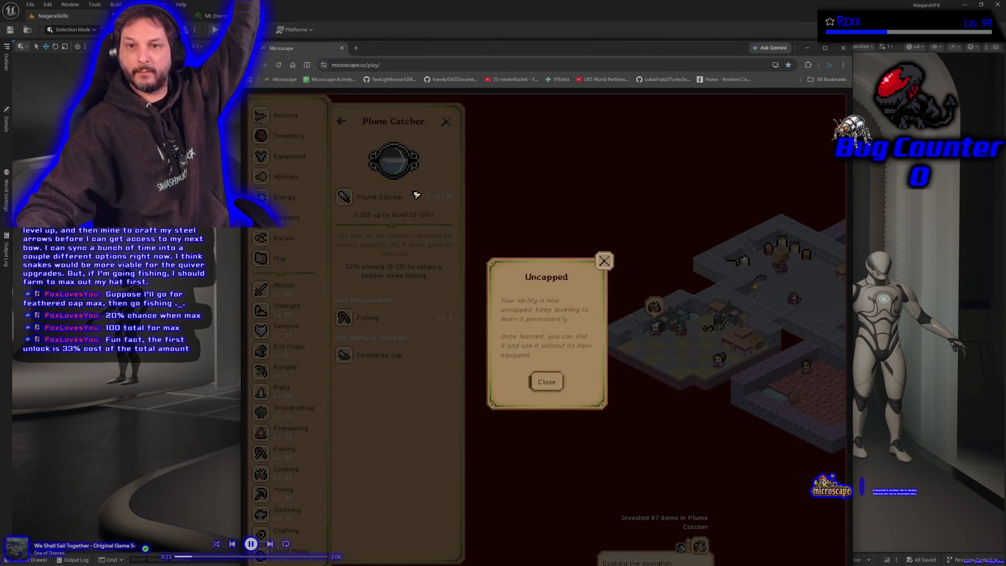
pyautogui.click(548, 380)
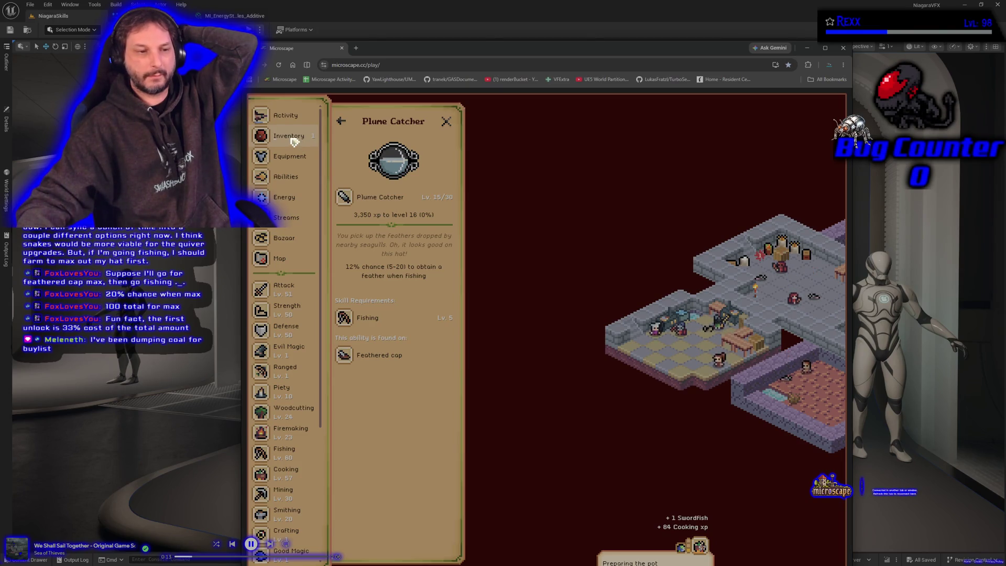
# Open the Abilities overview and look at the ability choices for the first empty slot
pyautogui.click(287, 177)
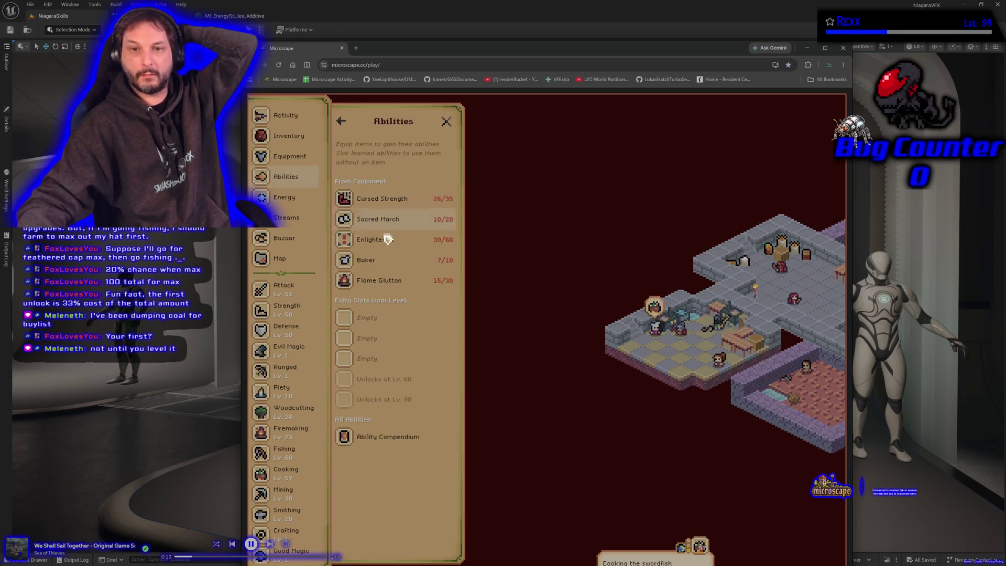
pyautogui.click(383, 325)
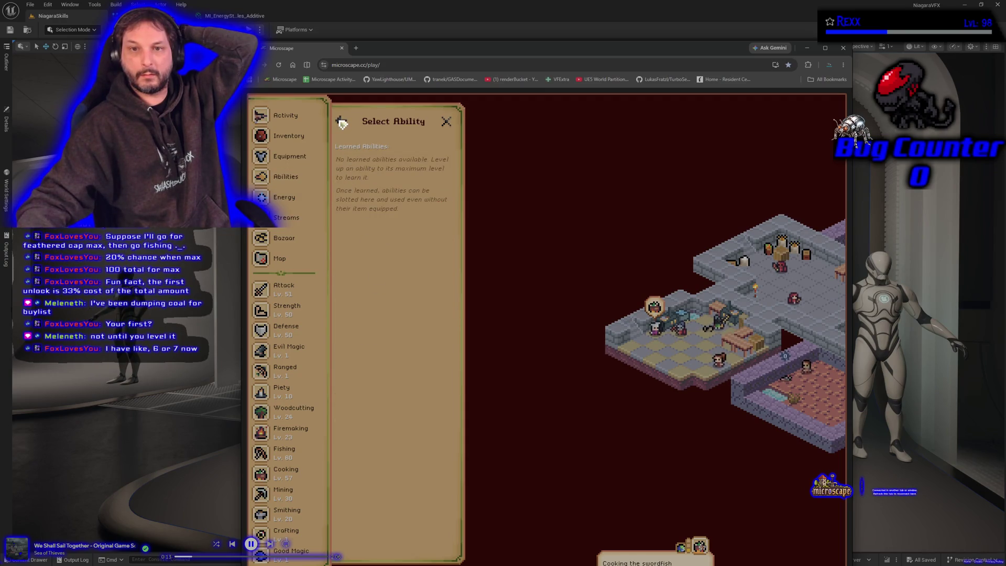
pyautogui.click(342, 122)
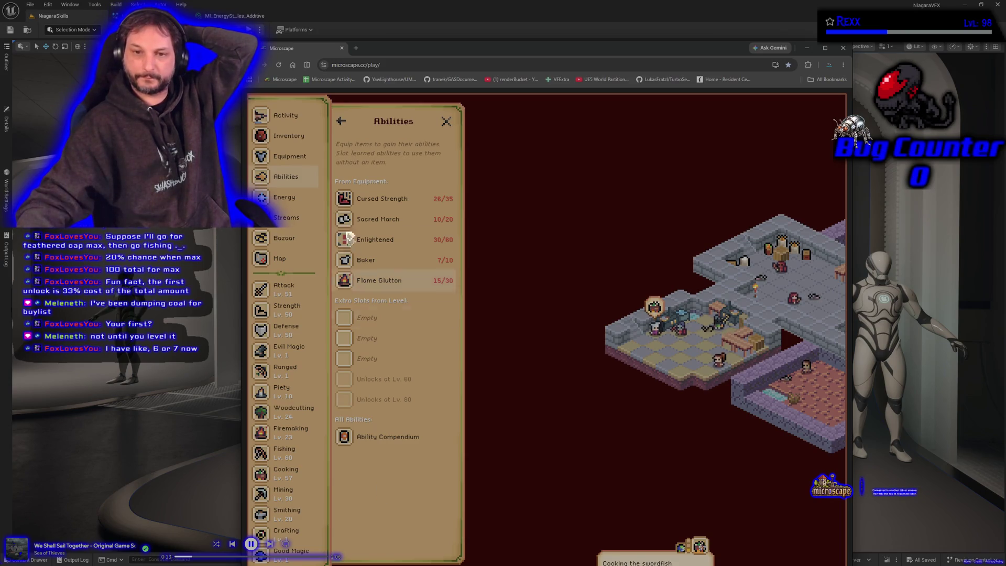
# Check Sacred March and its Blessed Greaves source, return to the list, then skip and pause the music
pyautogui.click(379, 219)
pyautogui.click(385, 308)
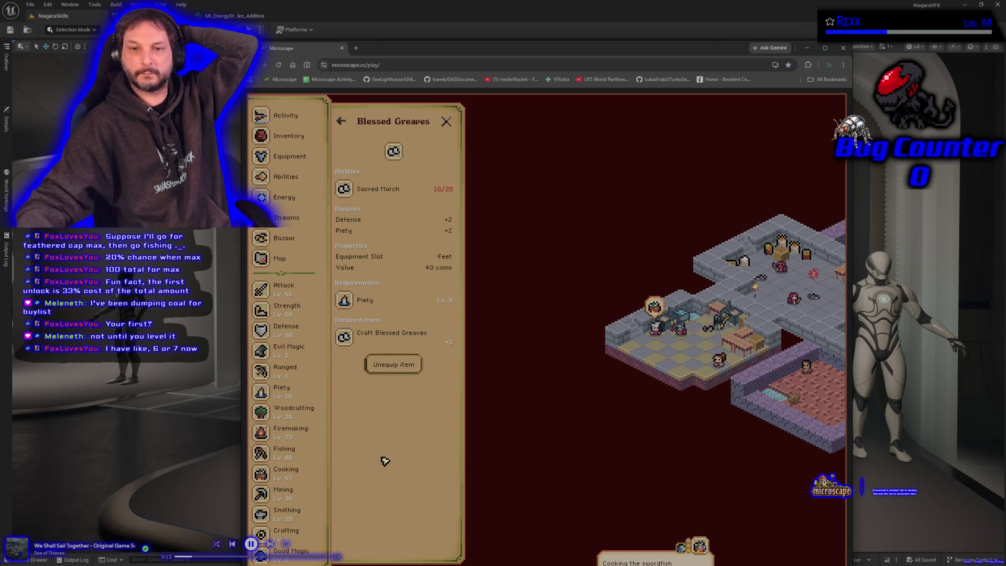
pyautogui.click(342, 125)
pyautogui.click(341, 124)
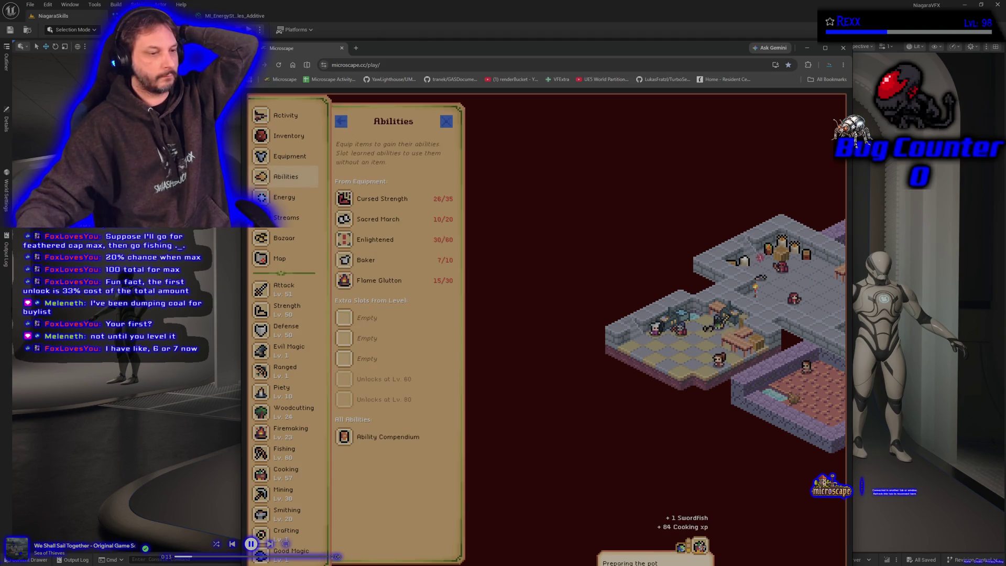
pyautogui.click(215, 543)
pyautogui.click(251, 543)
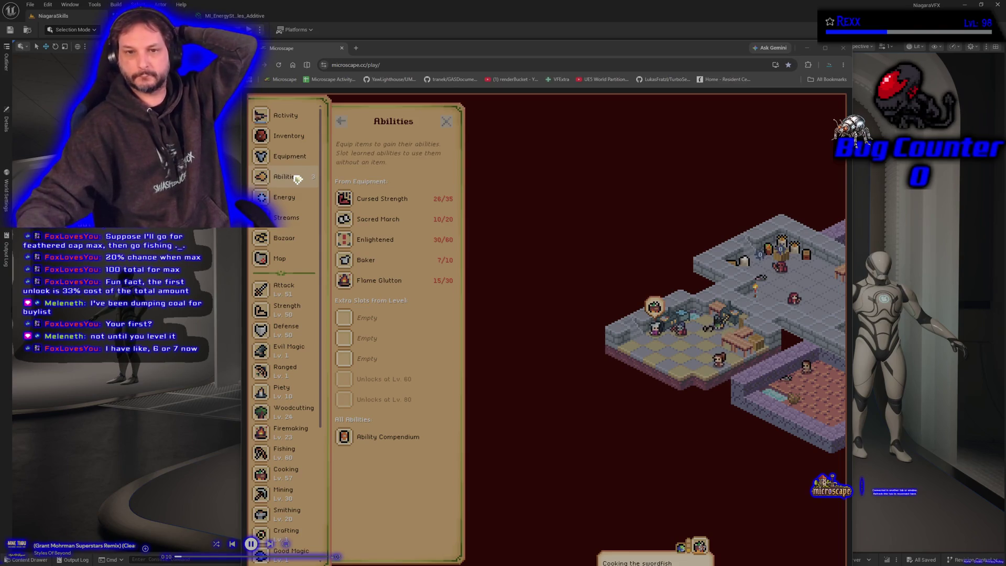
# Clear the feathered item filter in the inventory and open the Black 2h sword
pyautogui.click(280, 139)
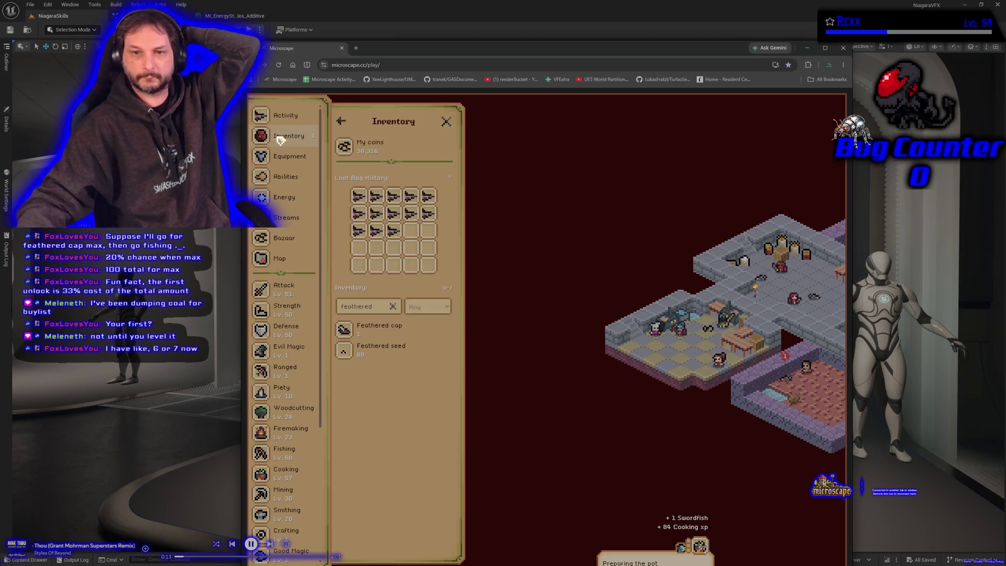
pyautogui.click(392, 306)
pyautogui.scroll(-4, 414, 419)
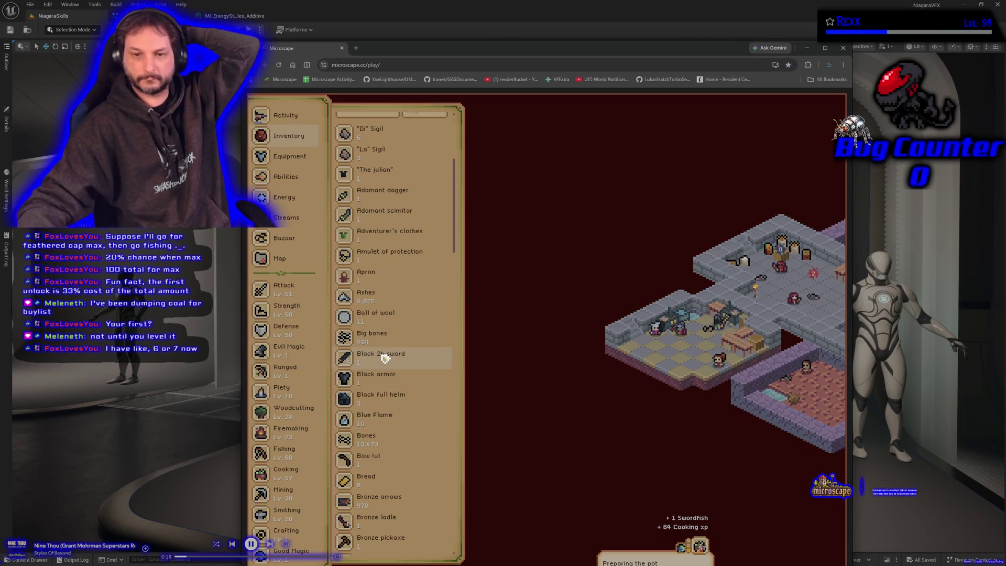
pyautogui.click(385, 358)
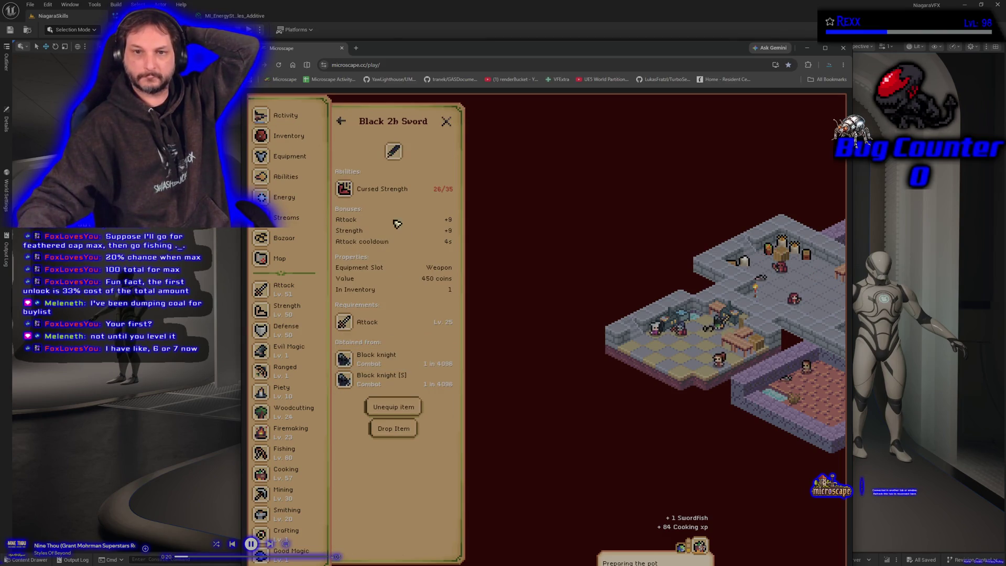
# Check Cursed Strength's second limit break, dismiss the static ability notice, and close the panel
pyautogui.click(385, 194)
pyautogui.click(385, 194)
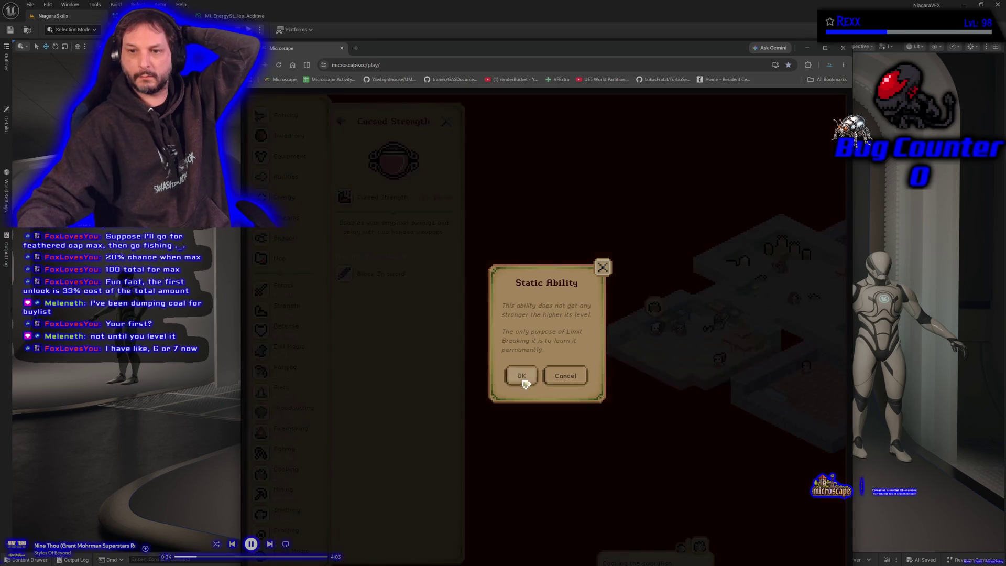
pyautogui.click(522, 376)
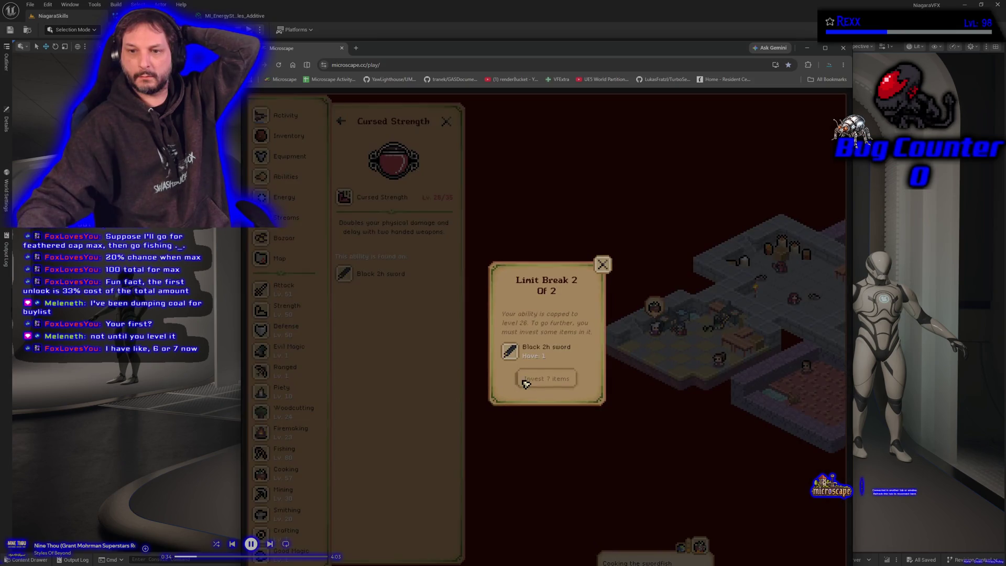
pyautogui.click(601, 266)
pyautogui.click(446, 121)
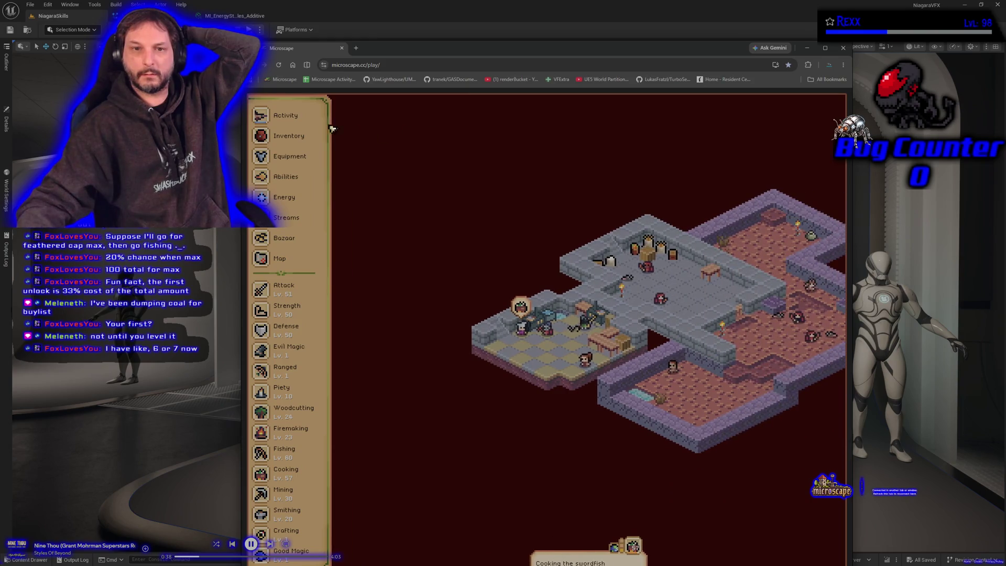
# Return to the world map and close the Microscape browser tab
pyautogui.click(284, 237)
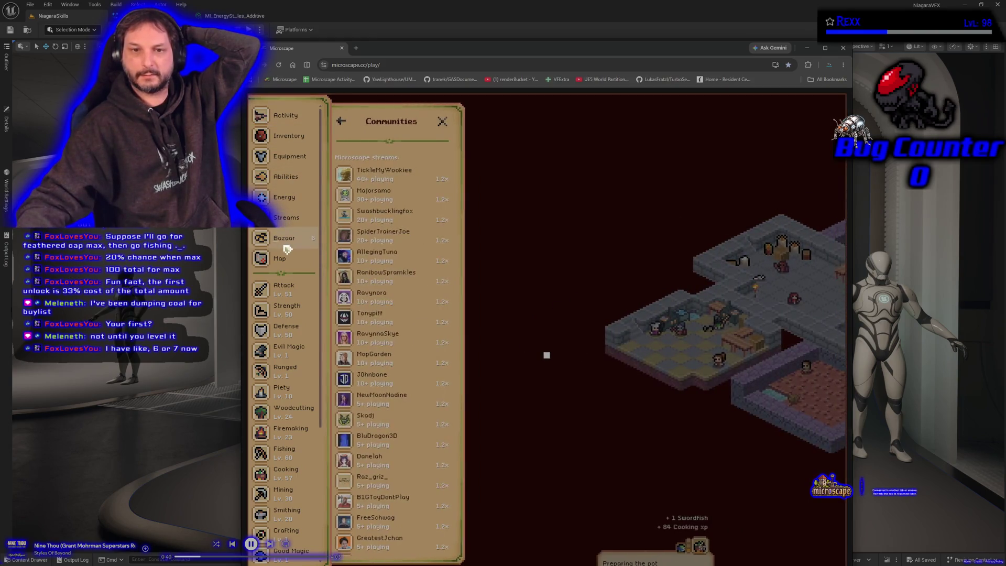
pyautogui.click(281, 259)
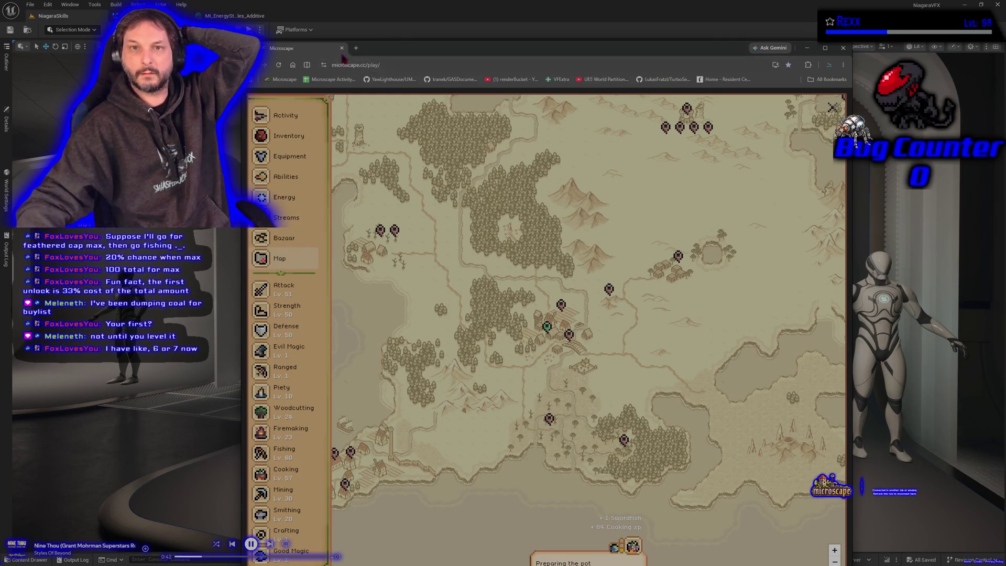
pyautogui.click(342, 49)
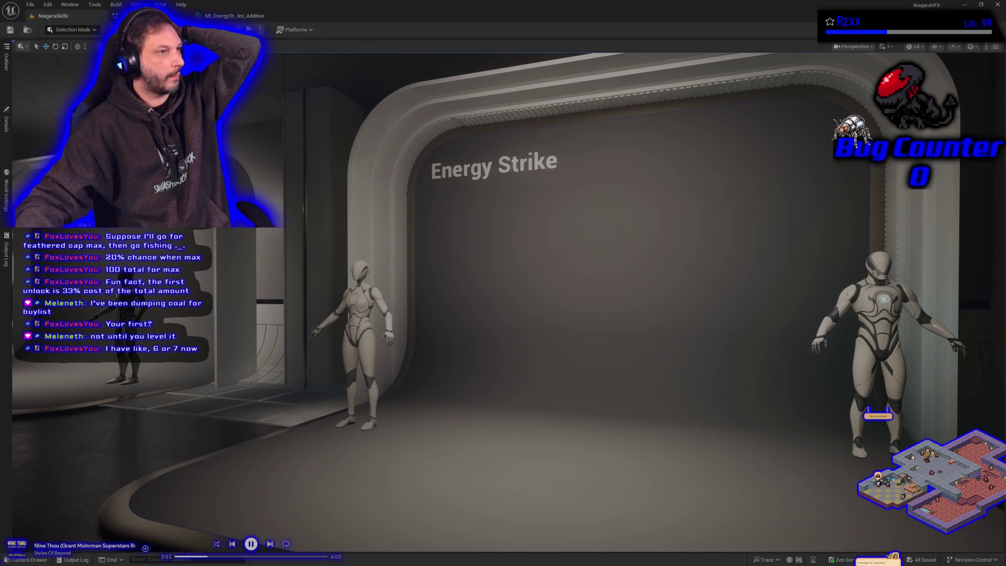
# In NS_EnergyStrike, reset SimpleSpriteBurst's Drag module to defaults and save the system
pyautogui.hotkey('ctrl', 'Tab')
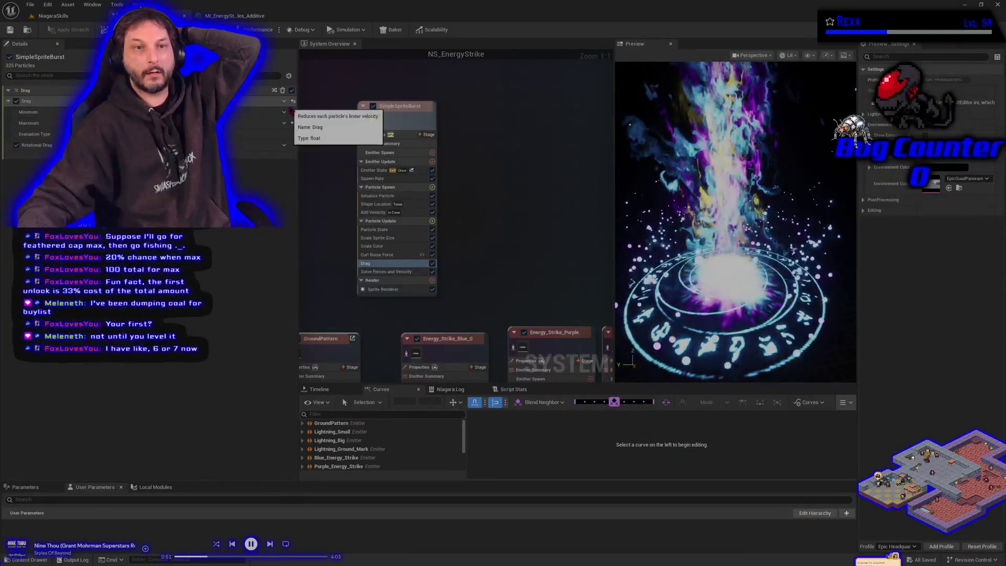
pyautogui.click(293, 101)
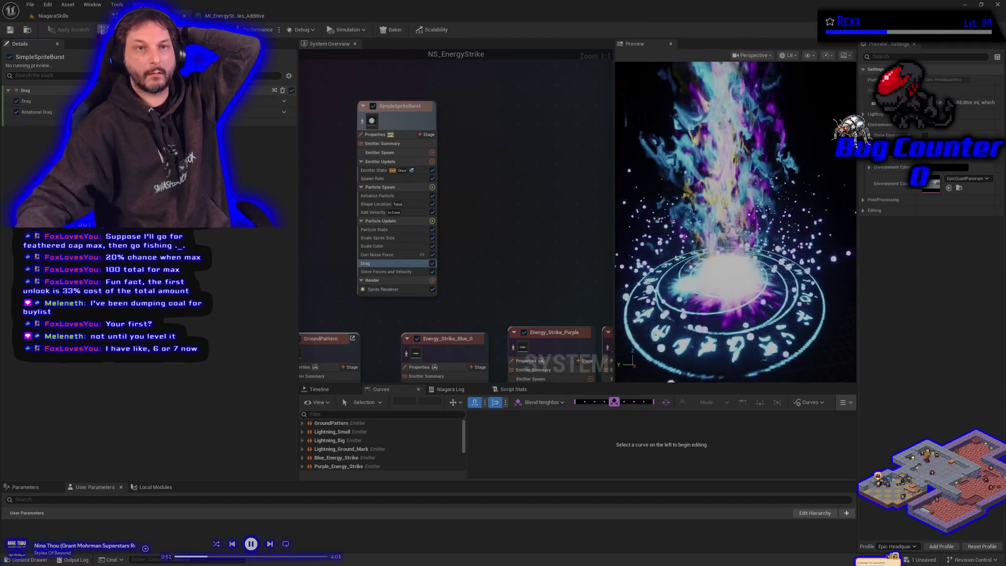
pyautogui.click(10, 29)
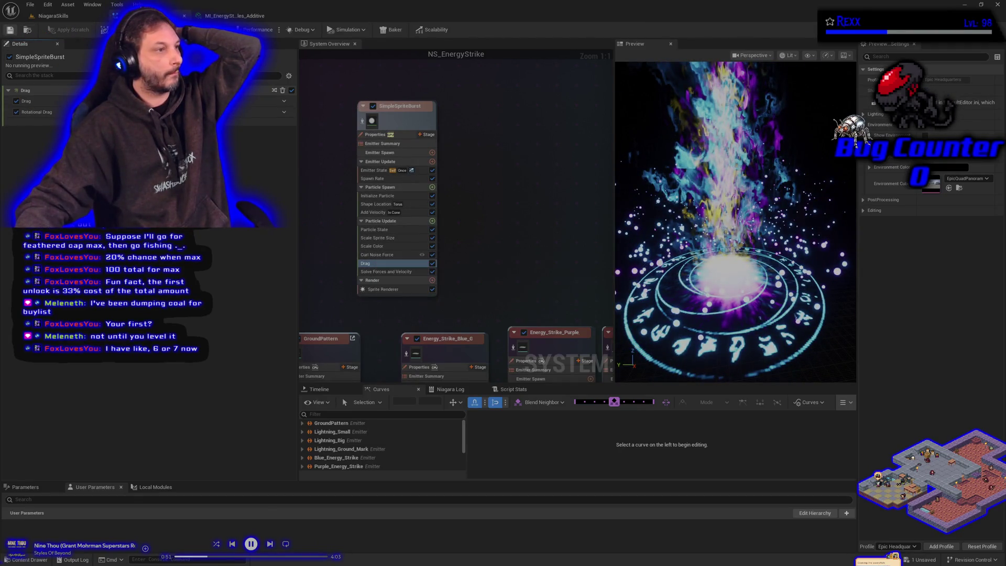
pyautogui.click(377, 196)
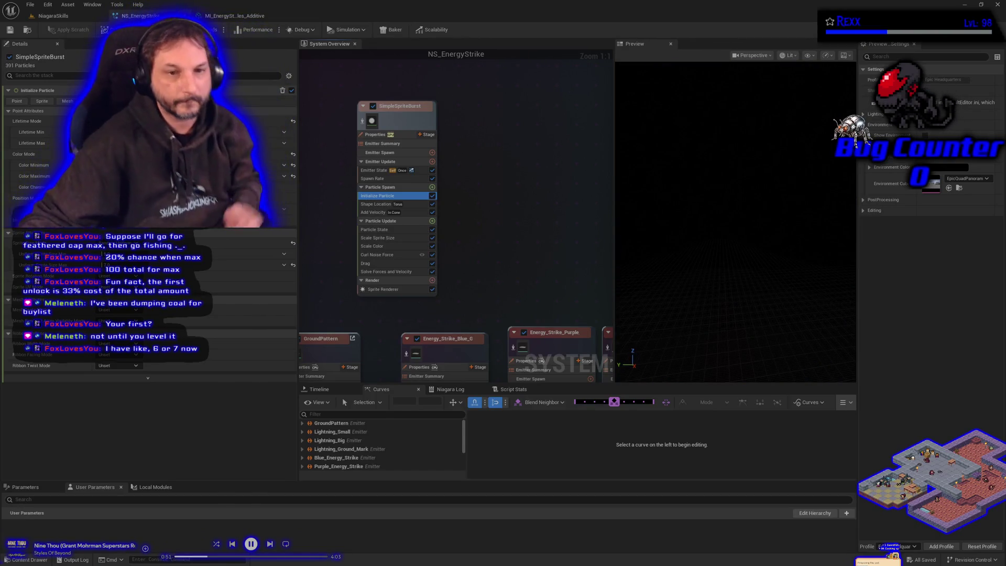
# Adjust an Initialize Particle setting on SimpleSpriteBurst, save, and return to the NiagaraSkills level
pyautogui.click(117, 254)
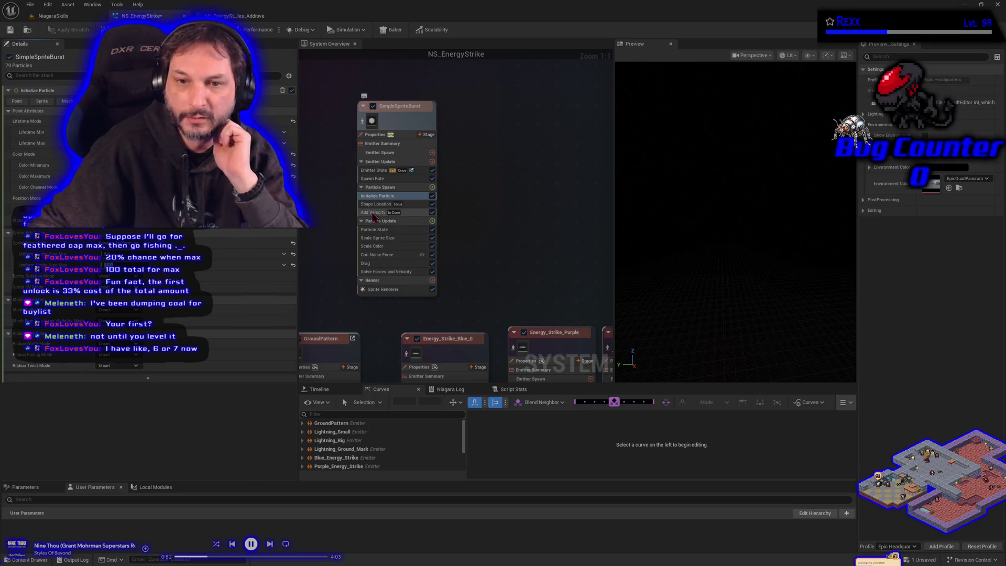
pyautogui.click(394, 212)
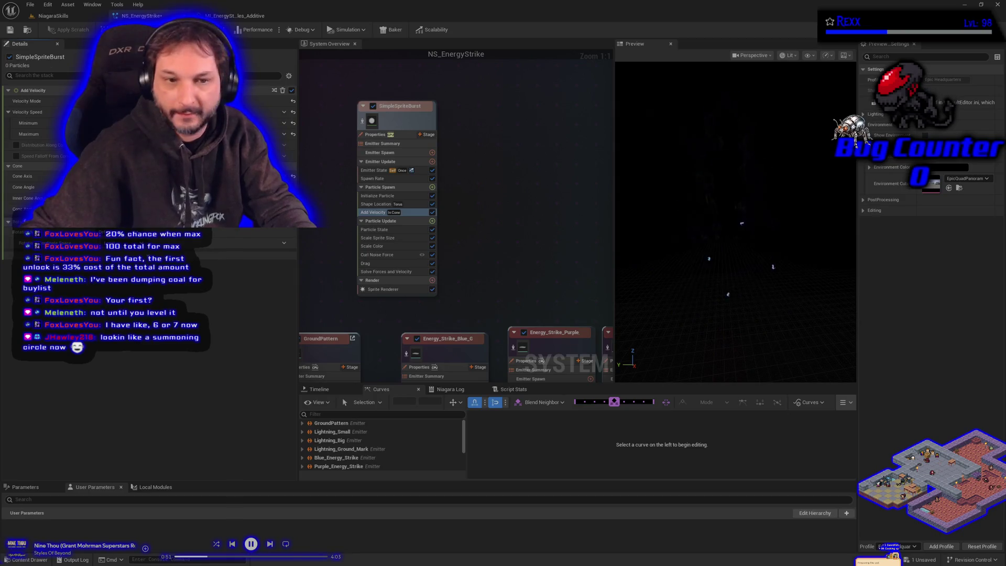
pyautogui.click(11, 30)
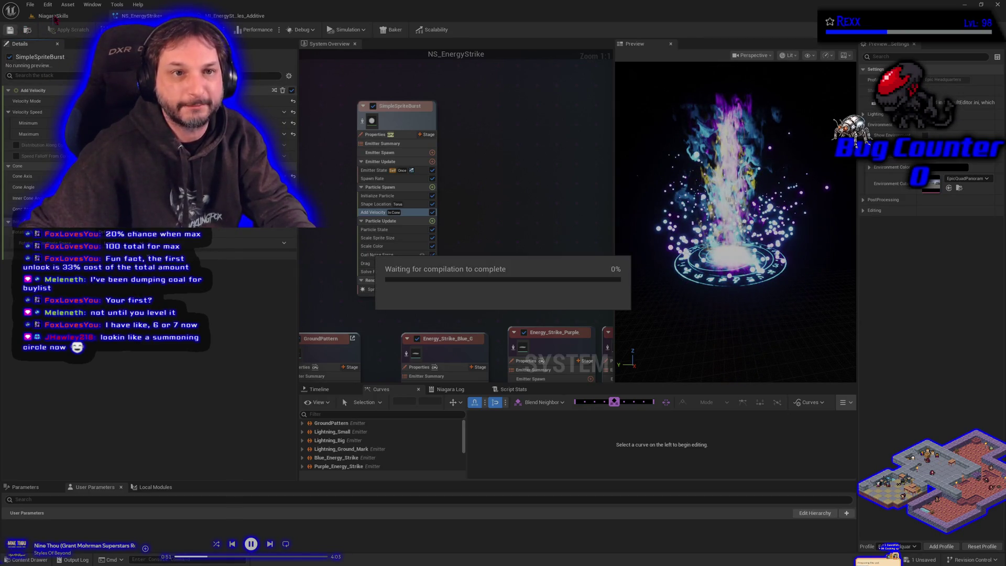
pyautogui.click(53, 16)
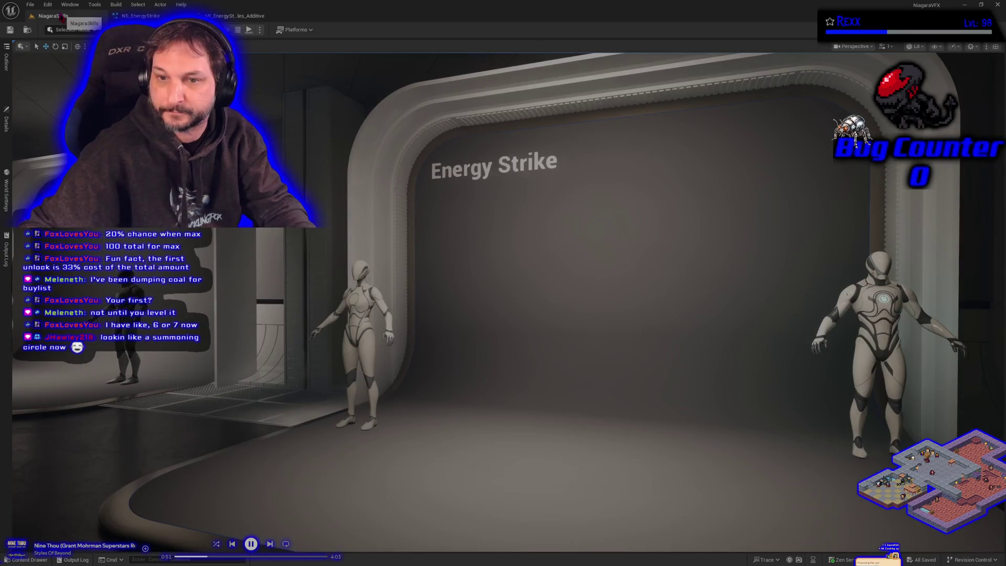
# Show BP_DefaultVFXSpawner's details in the level and open the Select menu
pyautogui.click(6, 119)
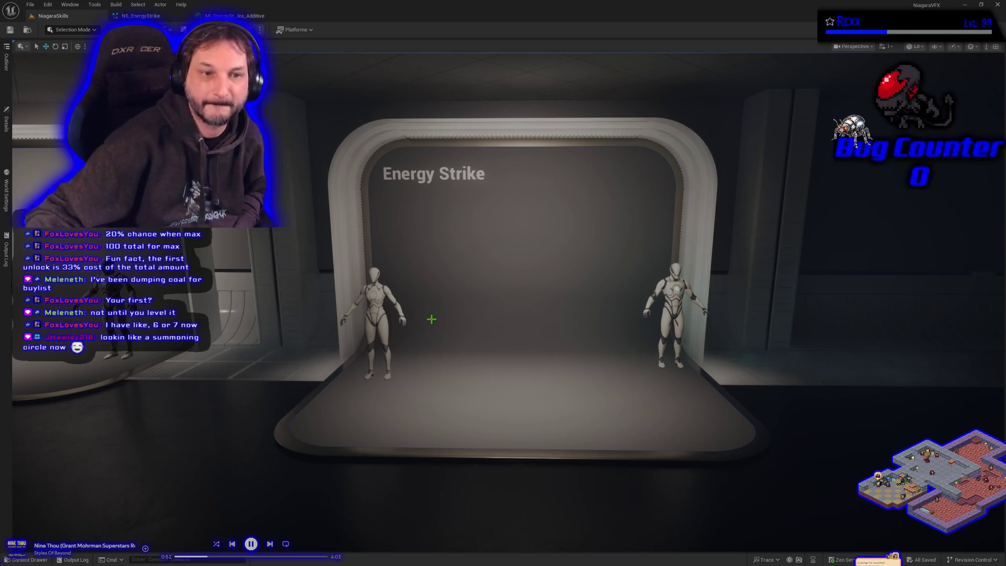
pyautogui.click(7, 129)
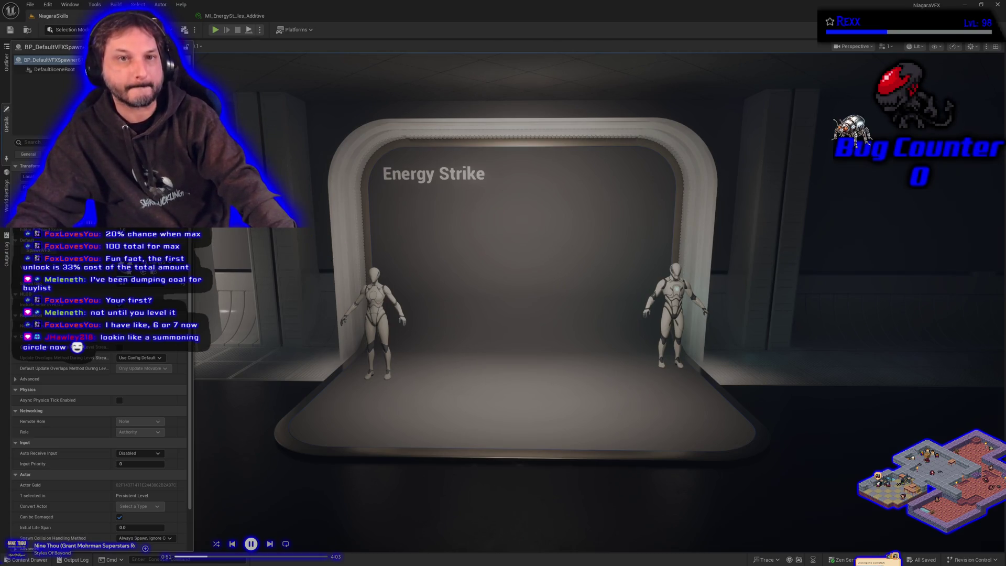
pyautogui.click(138, 4)
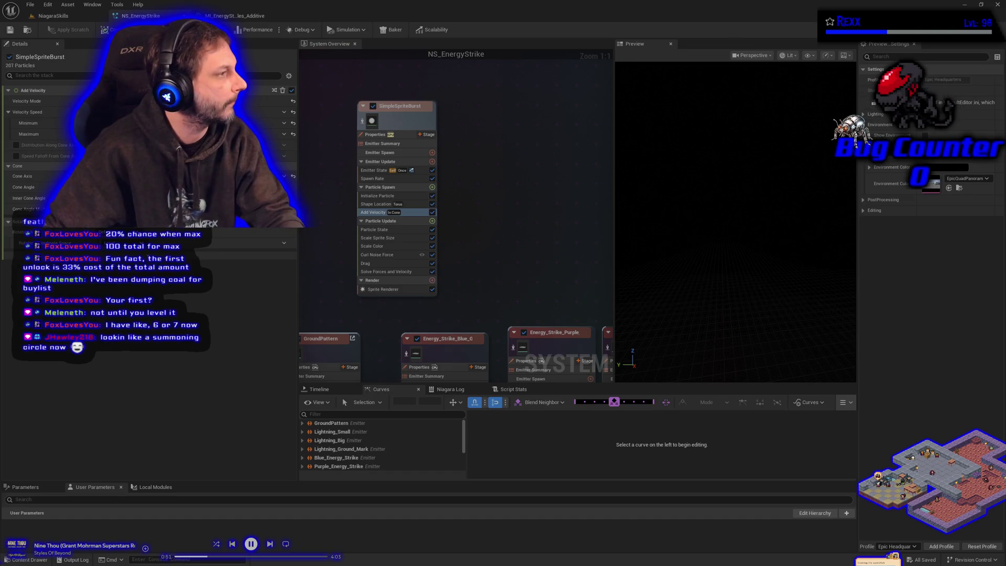
# Play the NiagaraSkills level to preview the energy strike, then stop and reopen NS_EnergyStrike
pyautogui.click(55, 17)
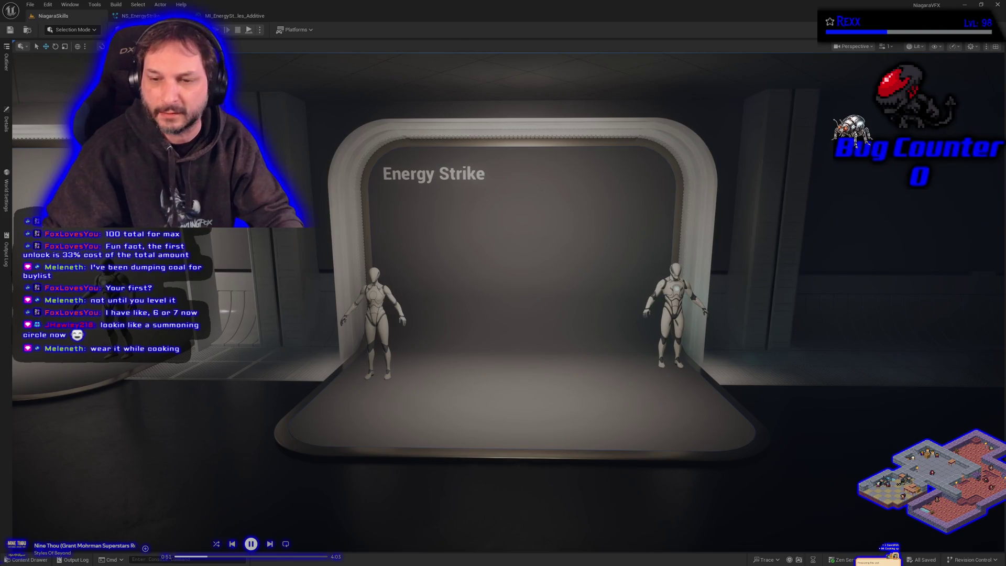
pyautogui.hotkey('alt', 'p')
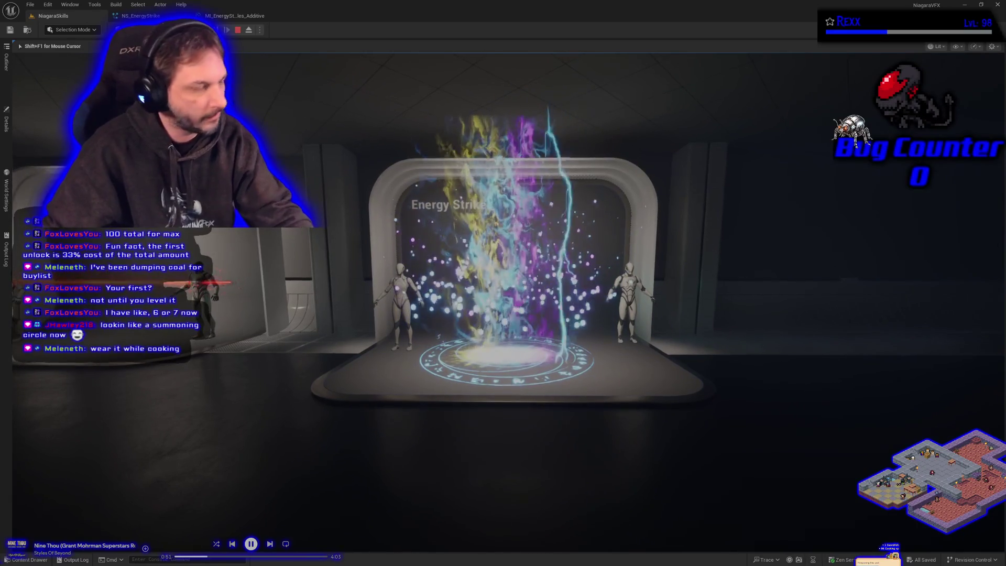
pyautogui.press('Escape')
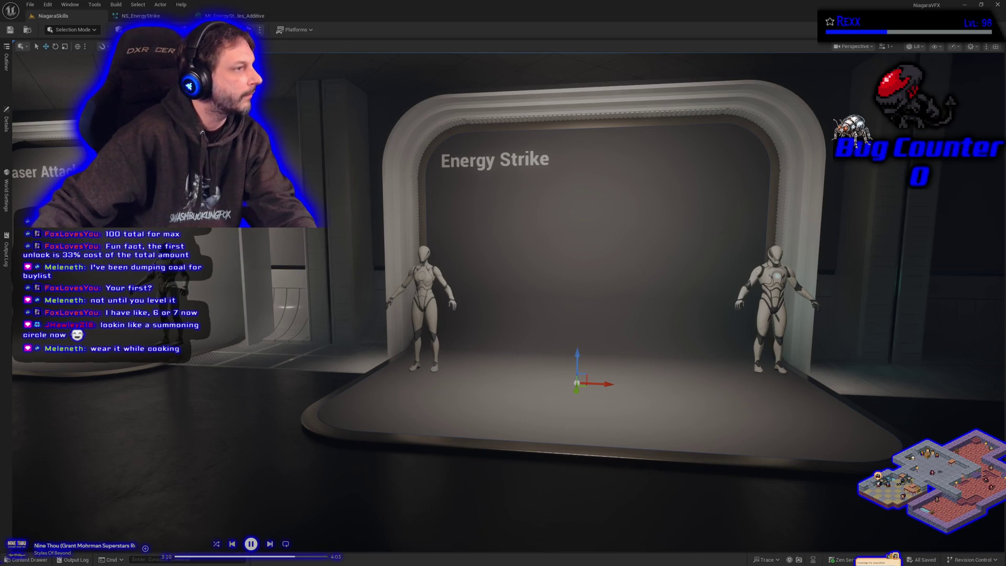
pyautogui.click(141, 16)
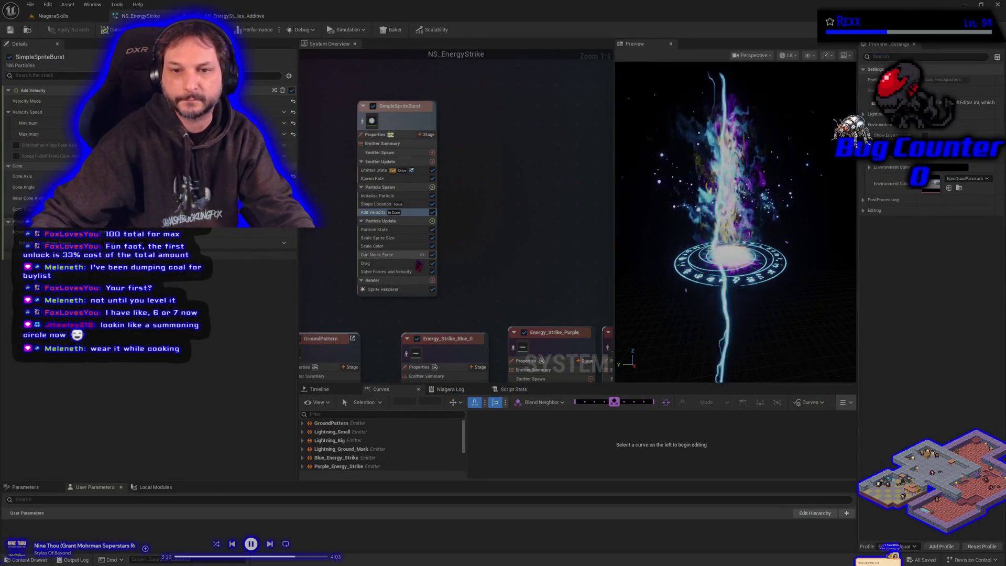
# Scrub the Drag amount on SimpleSpriteBurst's Drag module to a new value
pyautogui.click(397, 263)
pyautogui.click(768, 302)
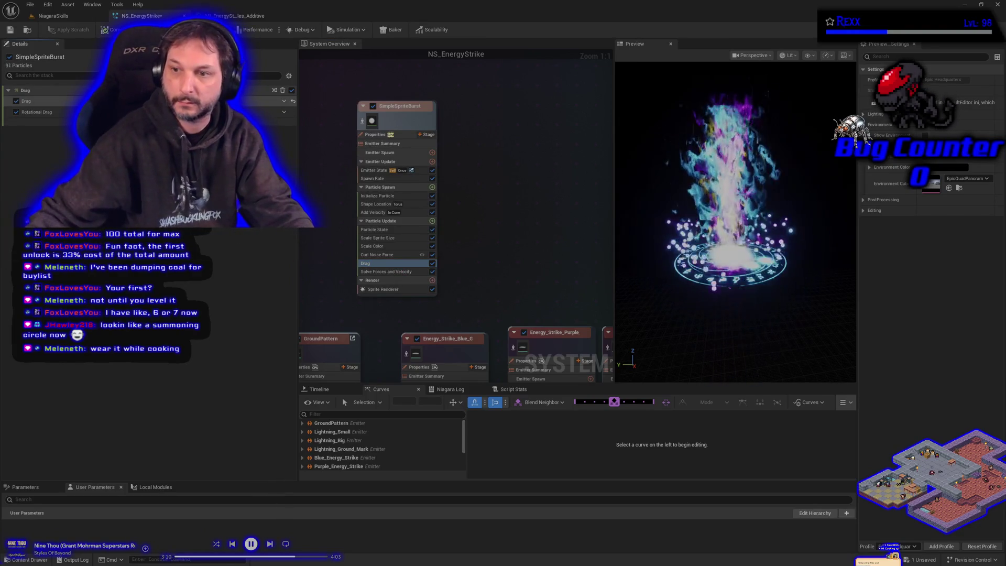
pyautogui.moveTo(157, 101); pyautogui.dragTo(178, 101)
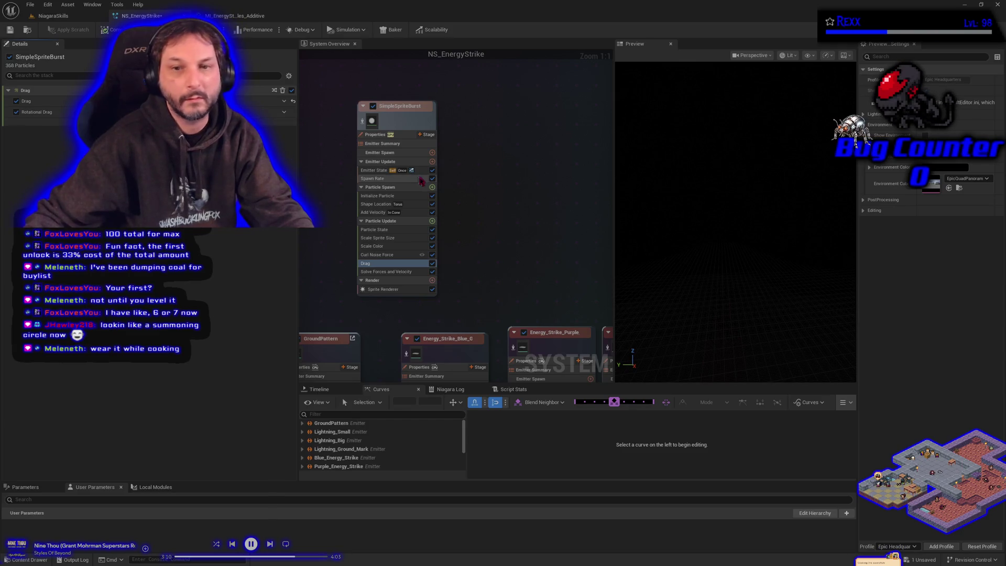
# Review the Initialize Particle and Emitter State settings, save NS_EnergyStrike, and return to the level
pyautogui.click(372, 196)
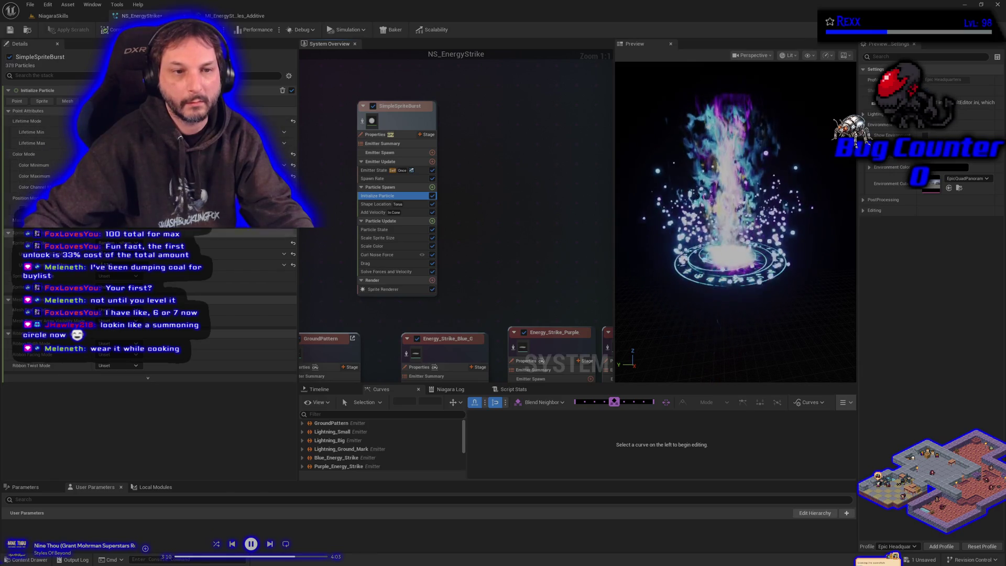
pyautogui.click(373, 162)
pyautogui.click(374, 171)
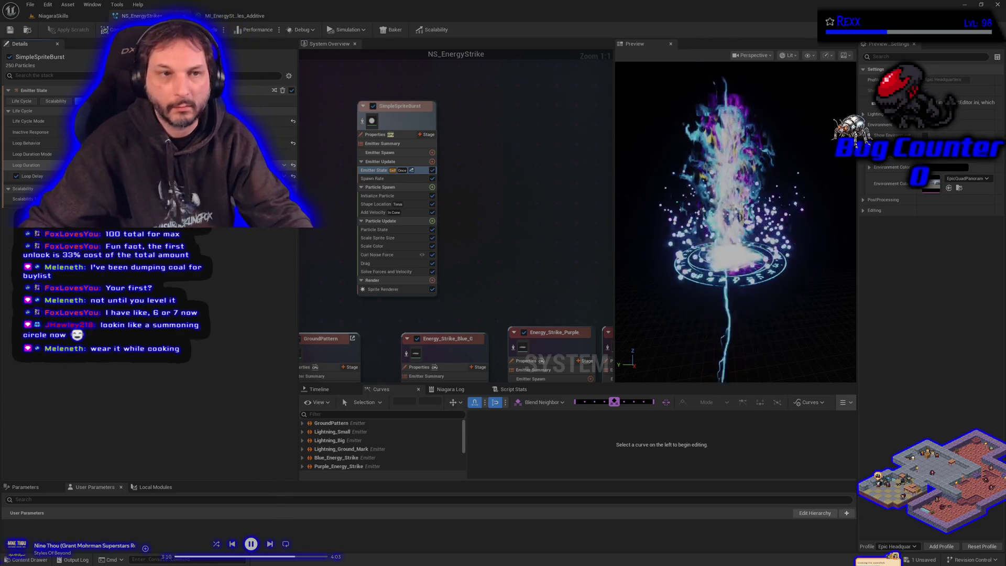
pyautogui.click(10, 30)
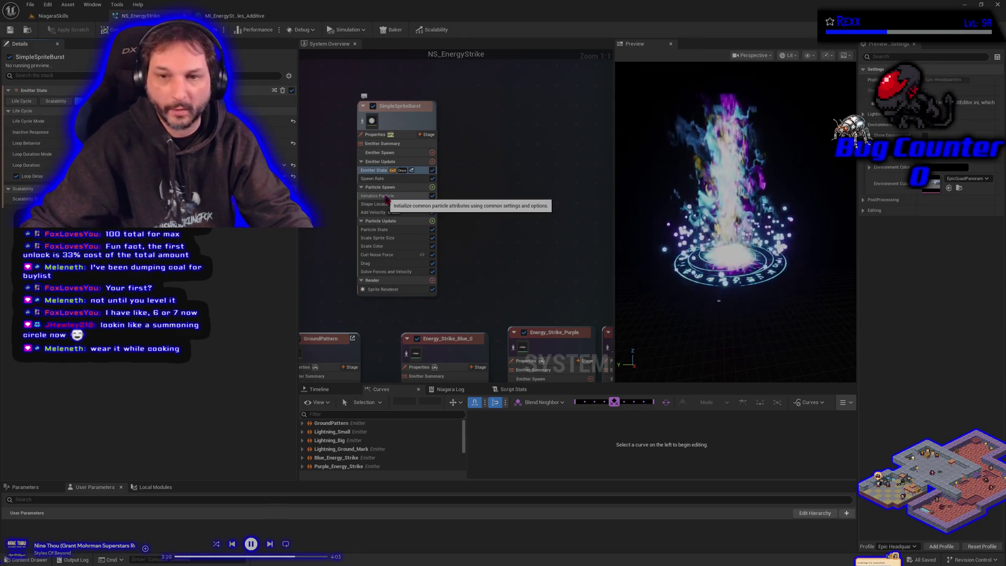
pyautogui.click(386, 197)
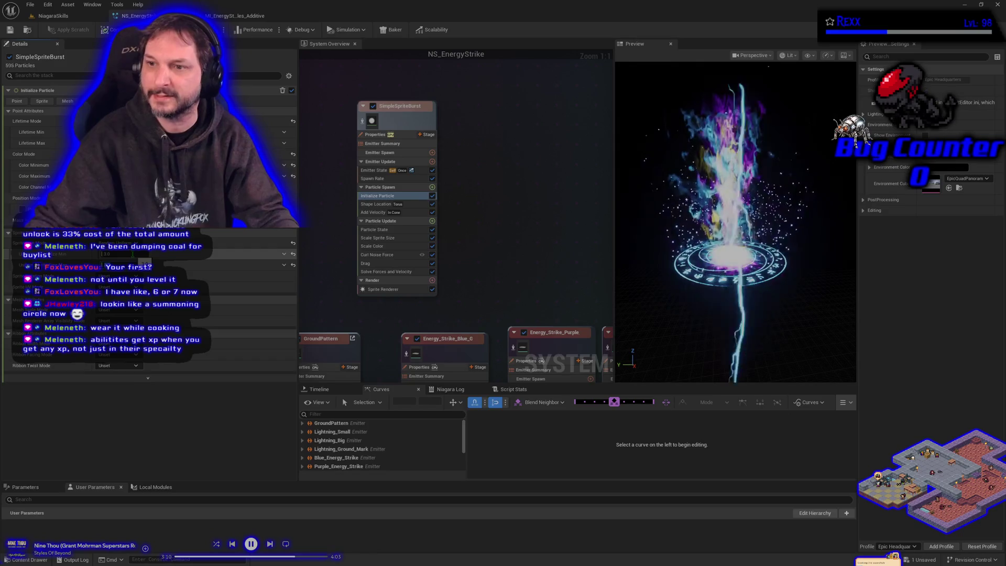
pyautogui.click(70, 19)
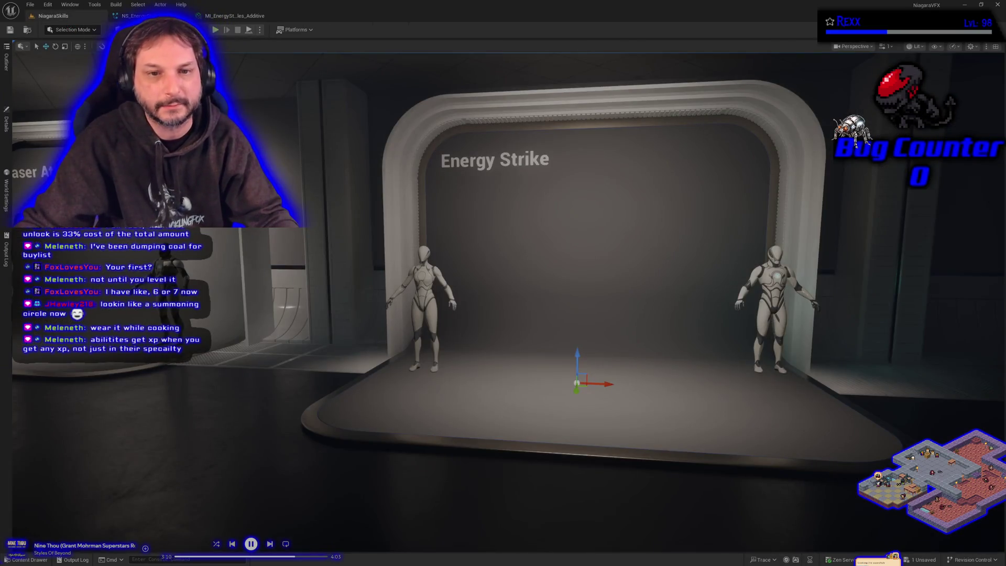
# Show BP_DefaultVFXSpawner6's details, then switch to a new browser window
pyautogui.click(6, 122)
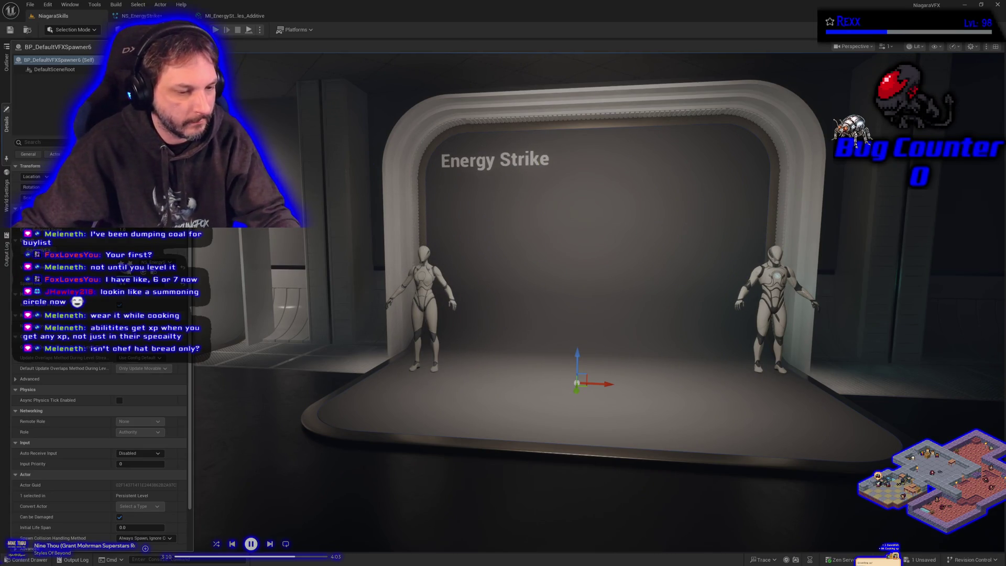
pyautogui.hotkey('alt', 'Tab')
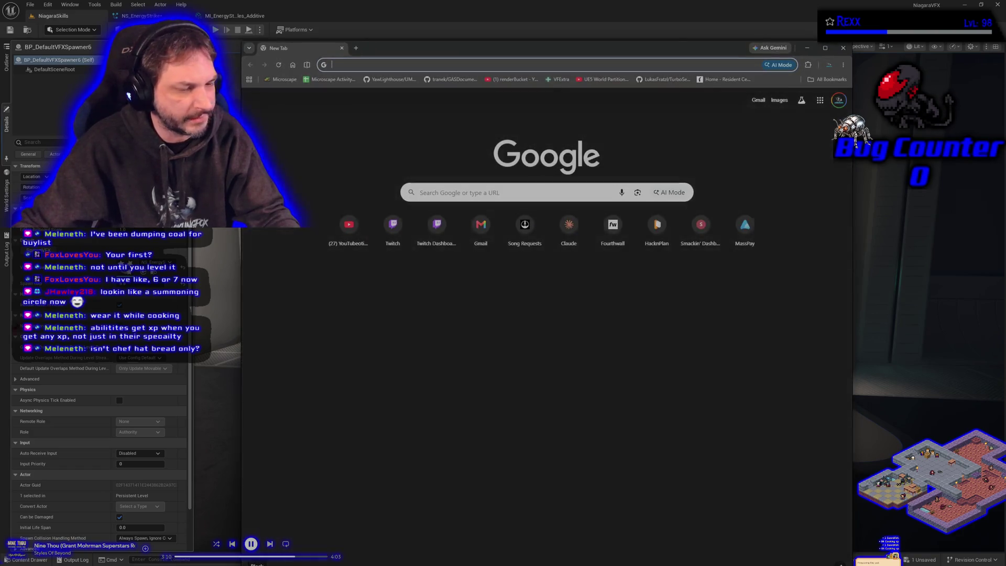
# Load Microscape and browse Inventory > Equipment > Chef's Hat to the Baker ability
pyautogui.click(281, 79)
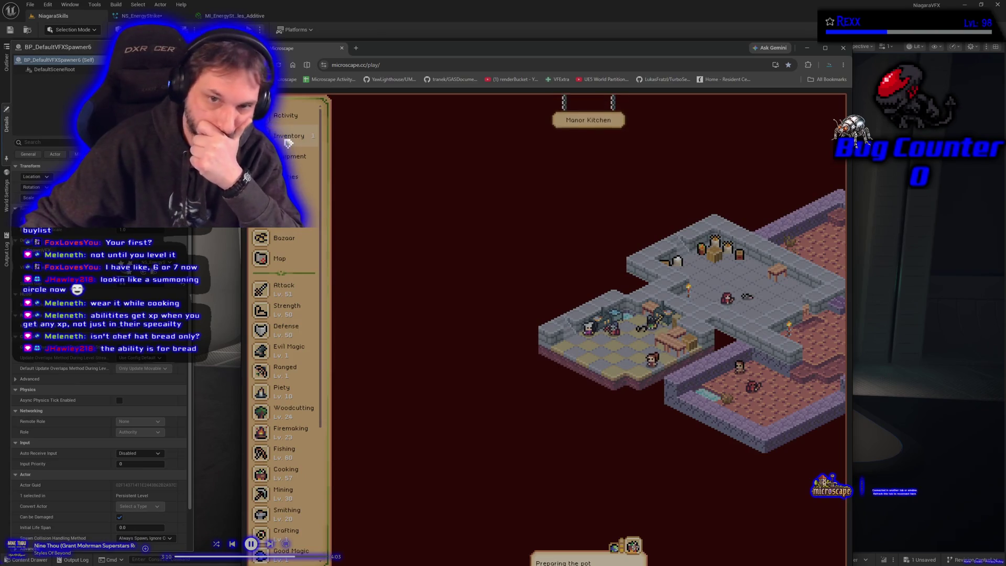
pyautogui.click(287, 138)
pyautogui.click(290, 156)
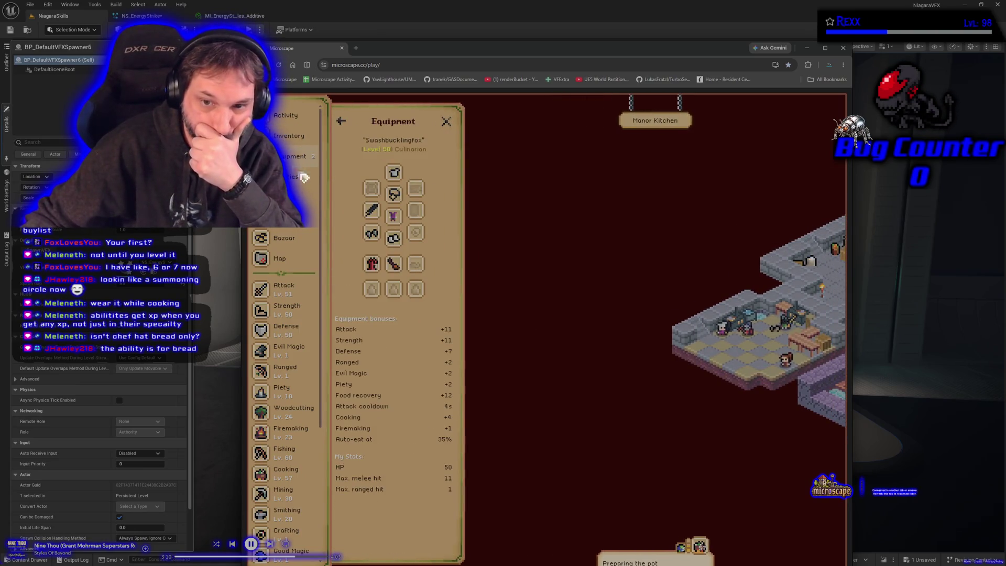
pyautogui.click(398, 193)
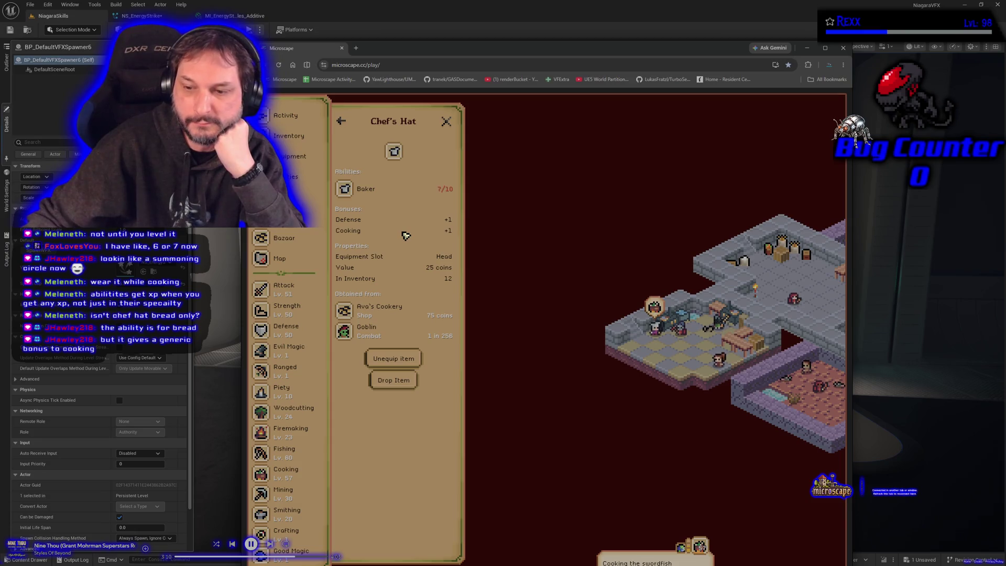
pyautogui.click(376, 187)
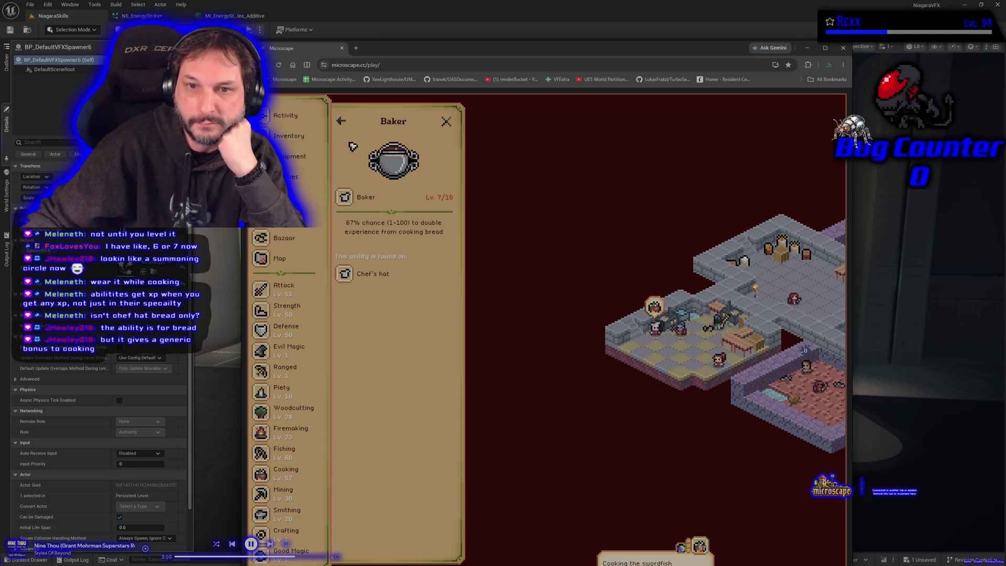
pyautogui.click(342, 123)
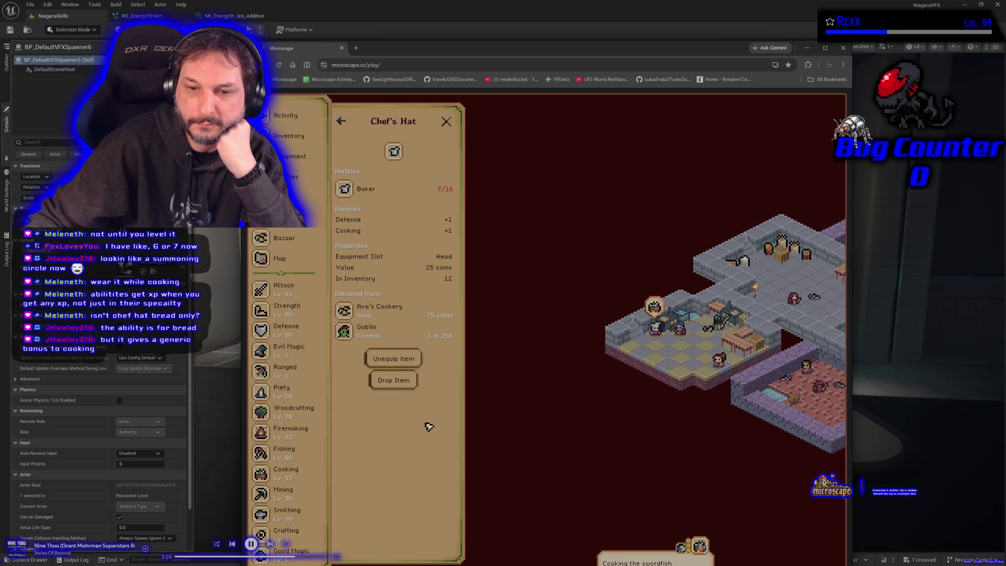
# Check Baker's Limit Break info, view The Bazaar listings, then close the browser
pyautogui.moveTo(454, 47); pyautogui.dragTo(413, 21)
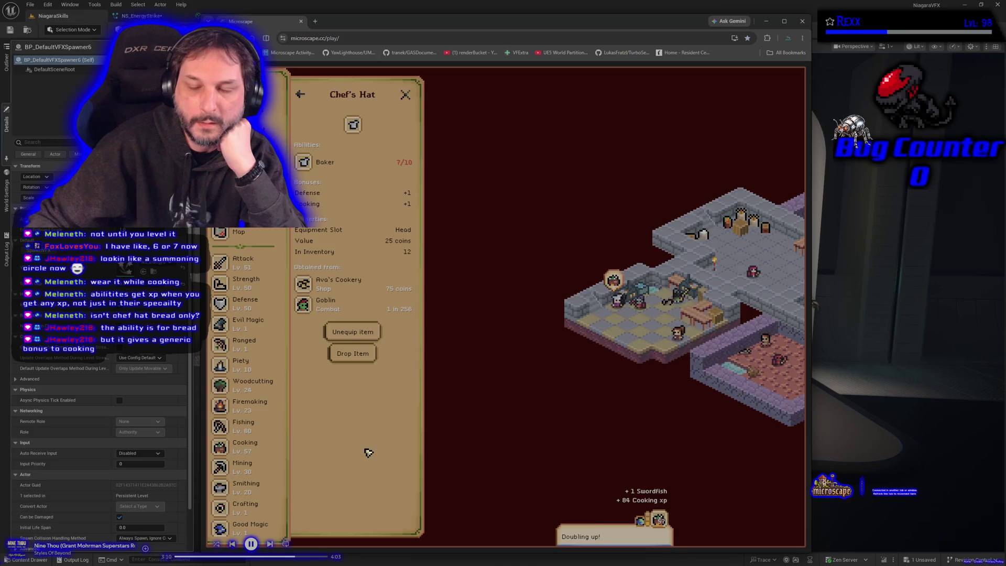
pyautogui.click(365, 162)
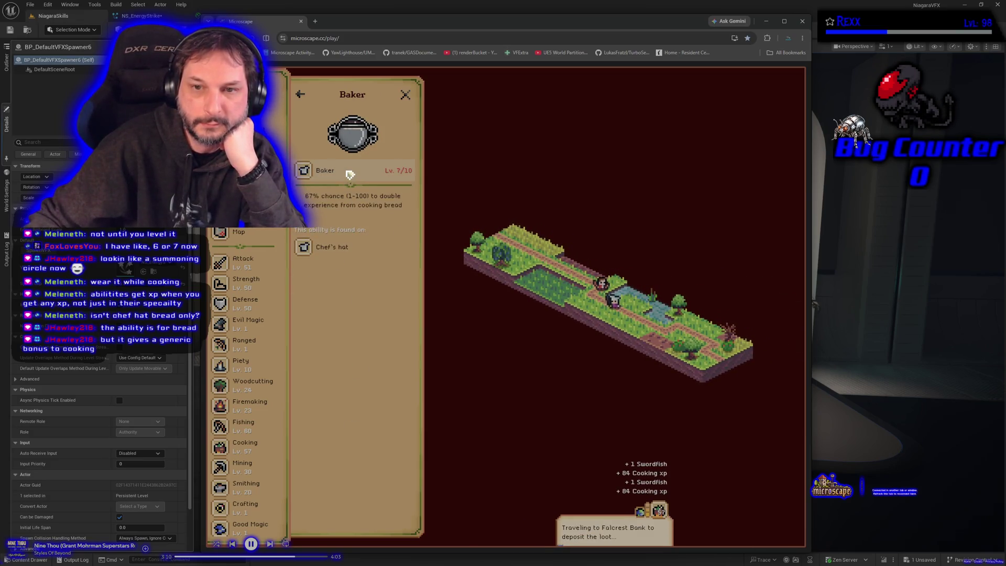
pyautogui.click(350, 175)
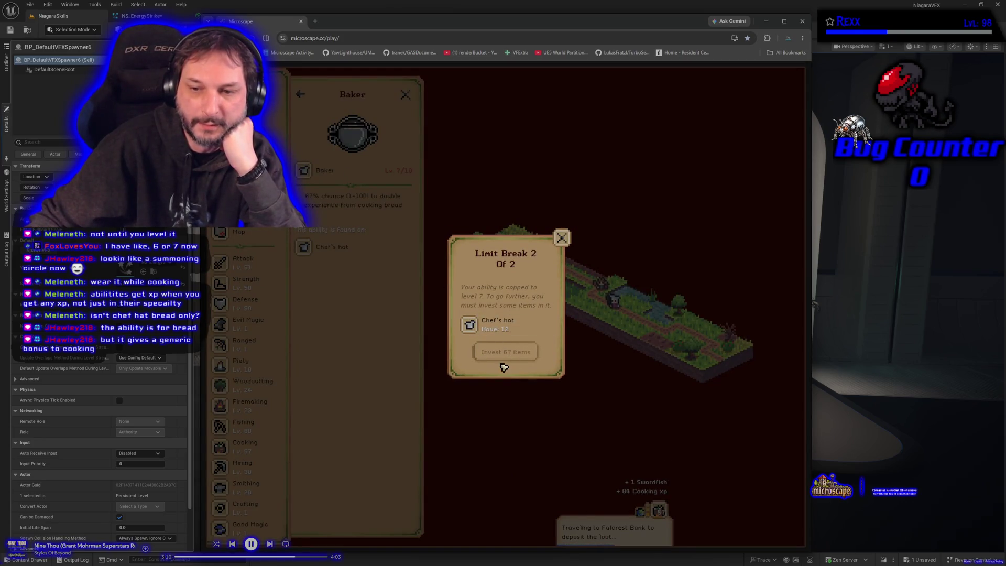
pyautogui.click(561, 240)
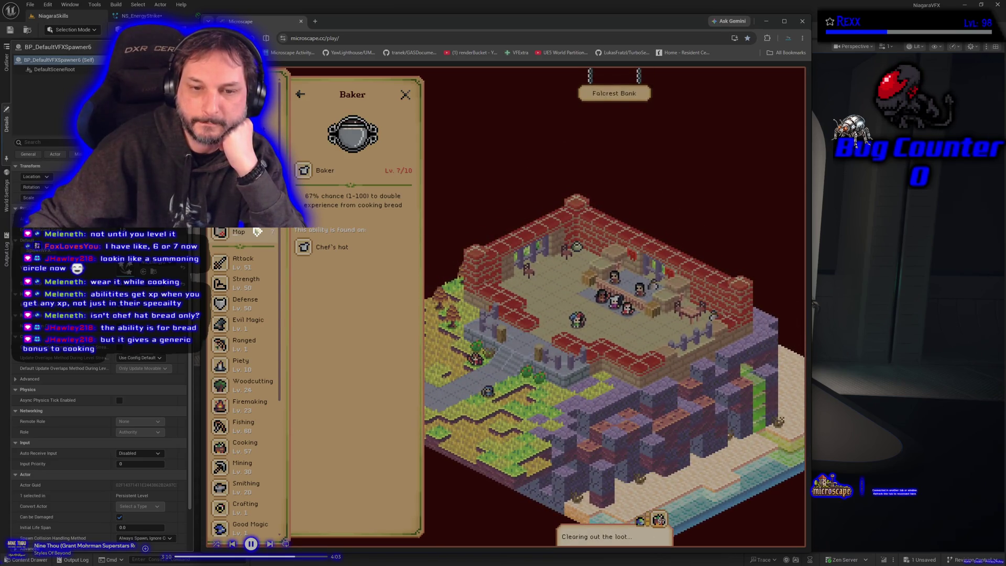
pyautogui.click(246, 234)
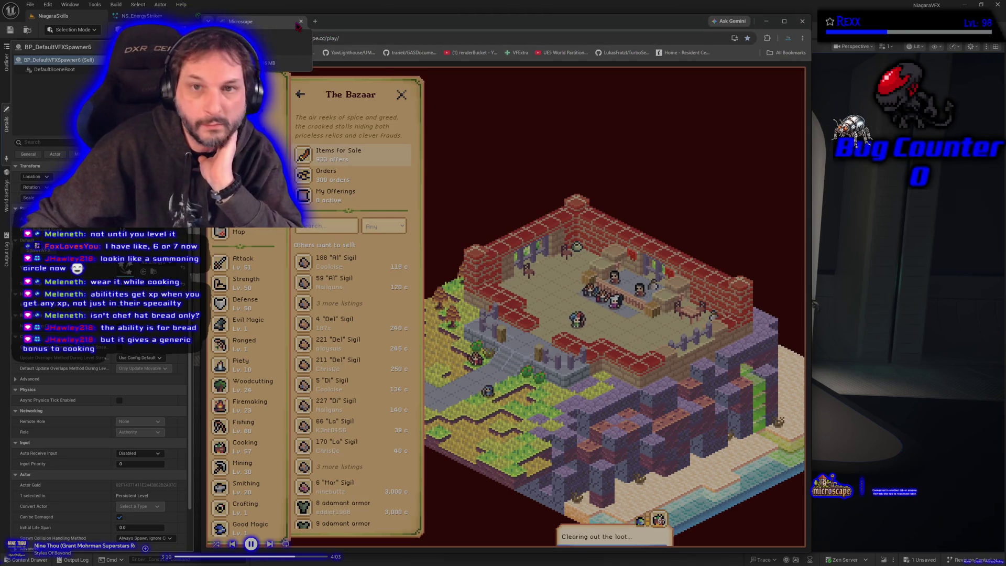
pyautogui.click(302, 21)
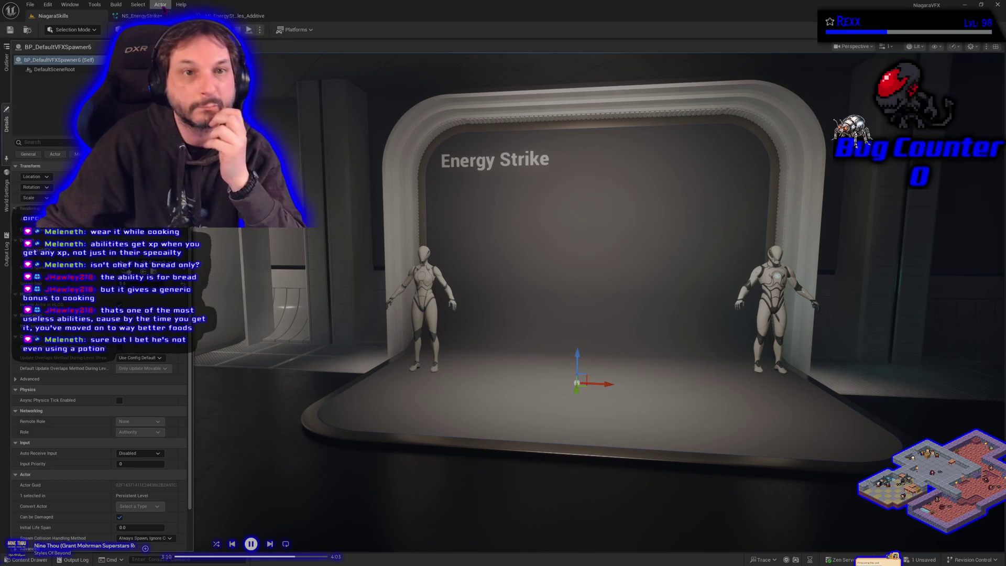
# Return to the NS_EnergyStrike editor and select the Shape Location module
pyautogui.hotkey('ctrl', 'Tab')
pyautogui.click(375, 204)
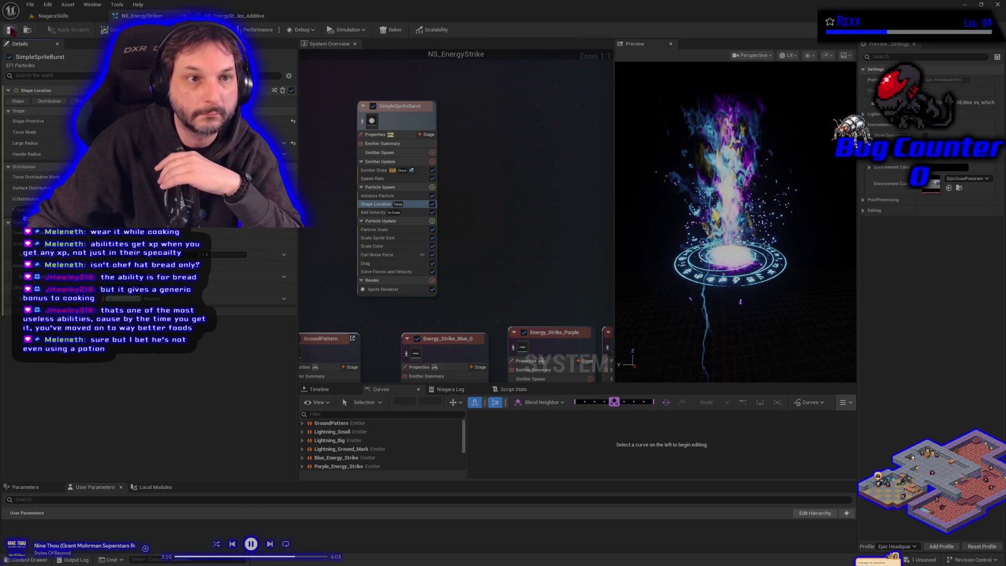
# Save NS_EnergyStrike and adjust the Initialize Particle properties, then review Emitter State
pyautogui.hotkey('ctrl', 's')
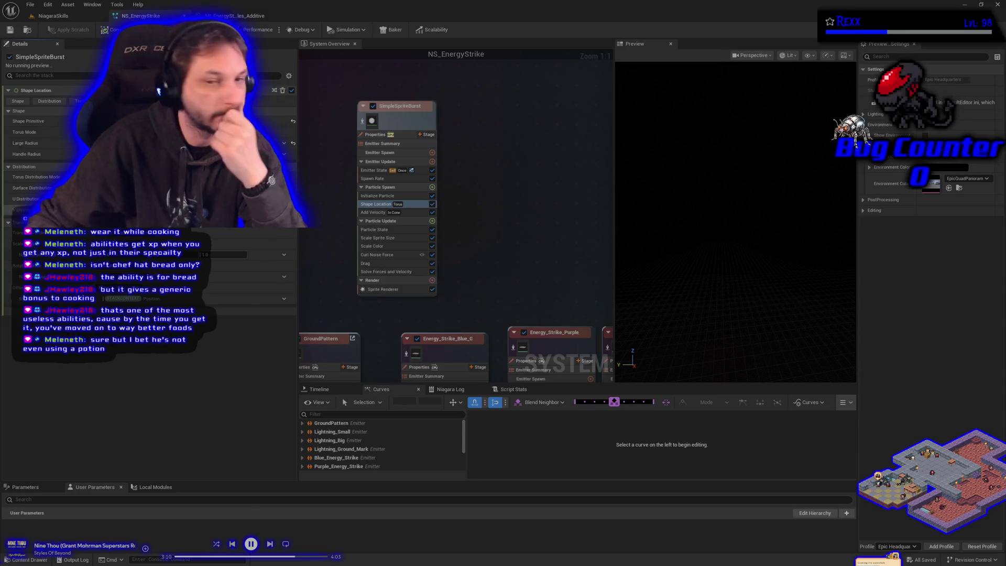
pyautogui.click(361, 196)
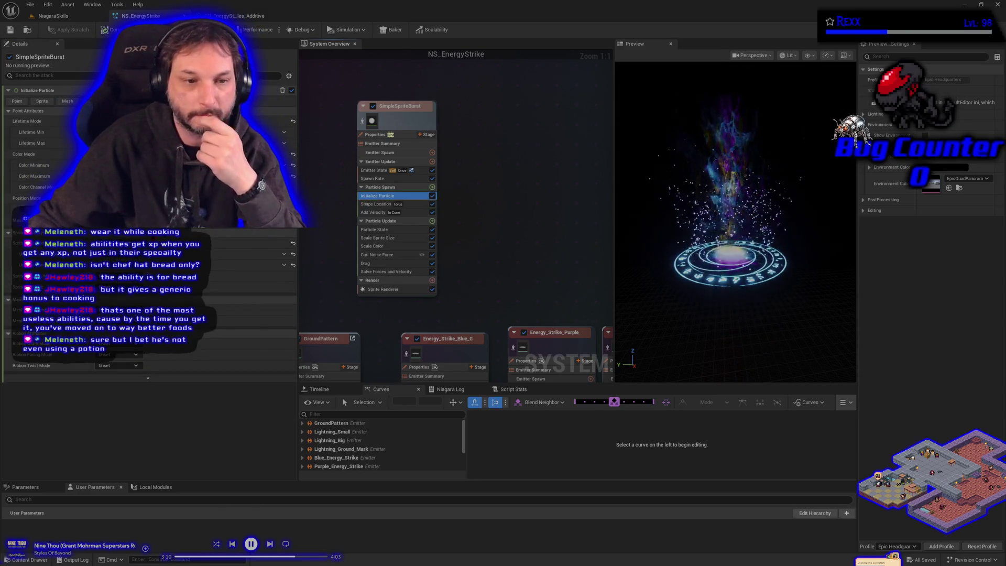
pyautogui.click(117, 289)
pyautogui.click(123, 301)
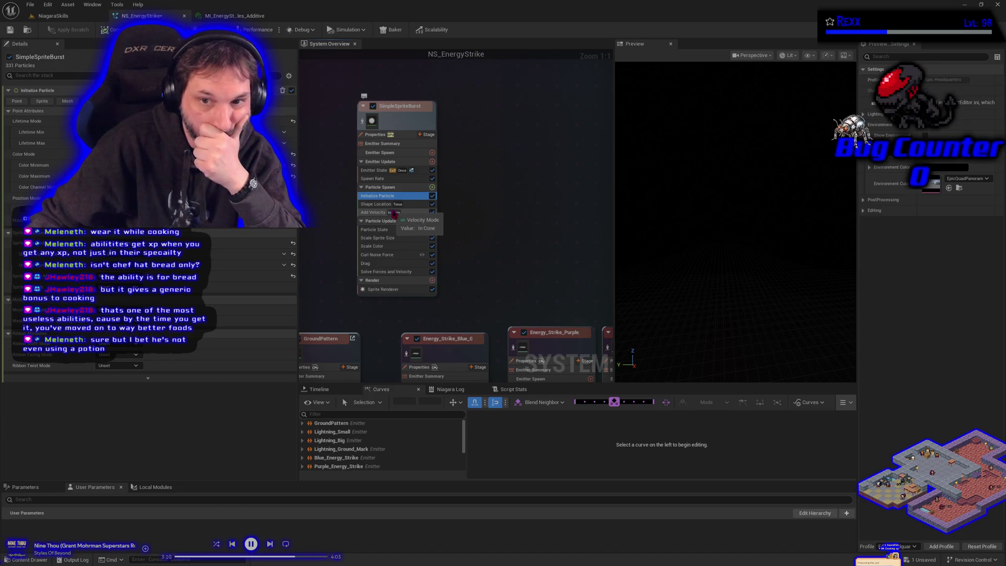
pyautogui.click(375, 170)
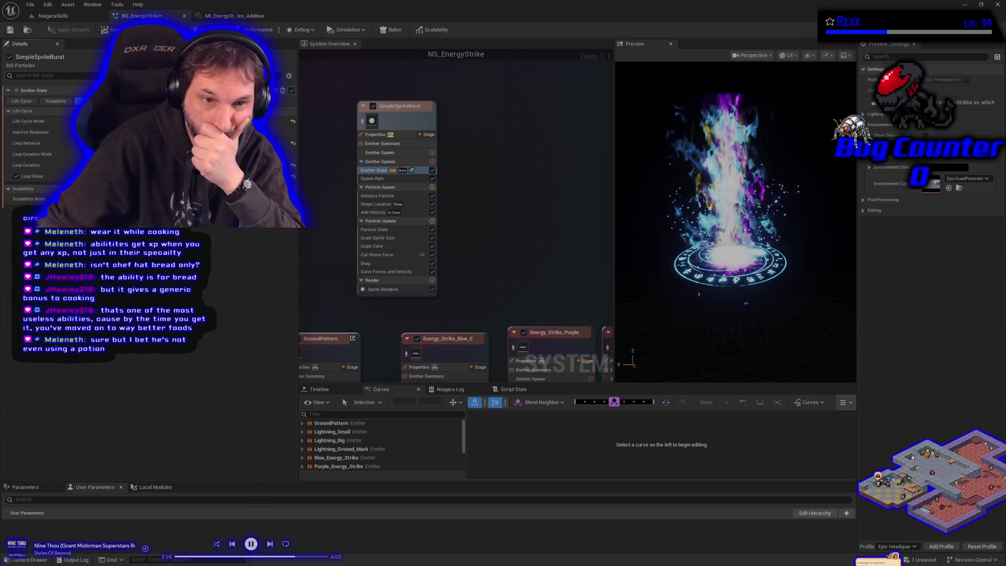
pyautogui.hotkey('ctrl', 's')
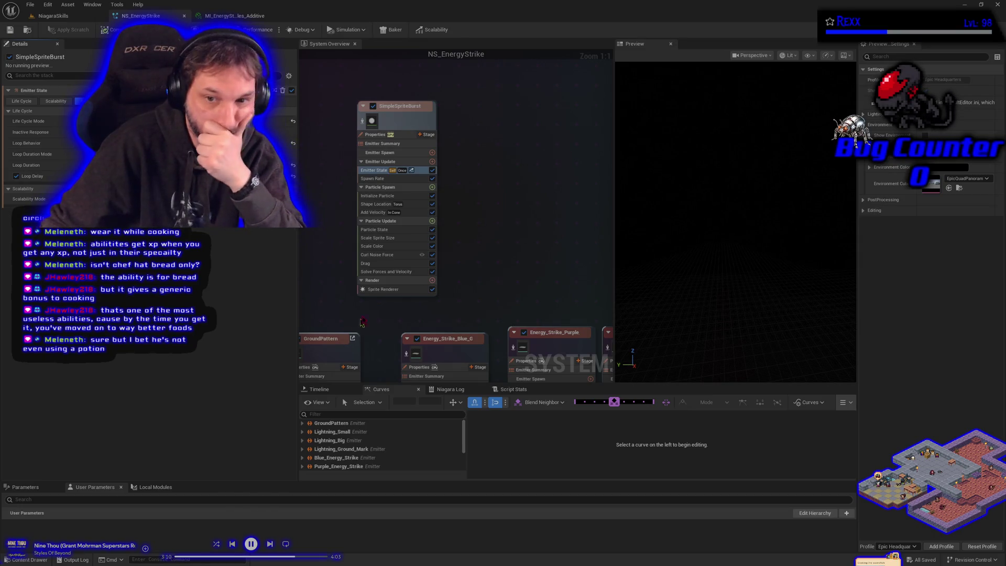
# Enable Pan Noise Field on SimpleSpriteBurst's Curl Noise Force and save the system
pyautogui.click(386, 254)
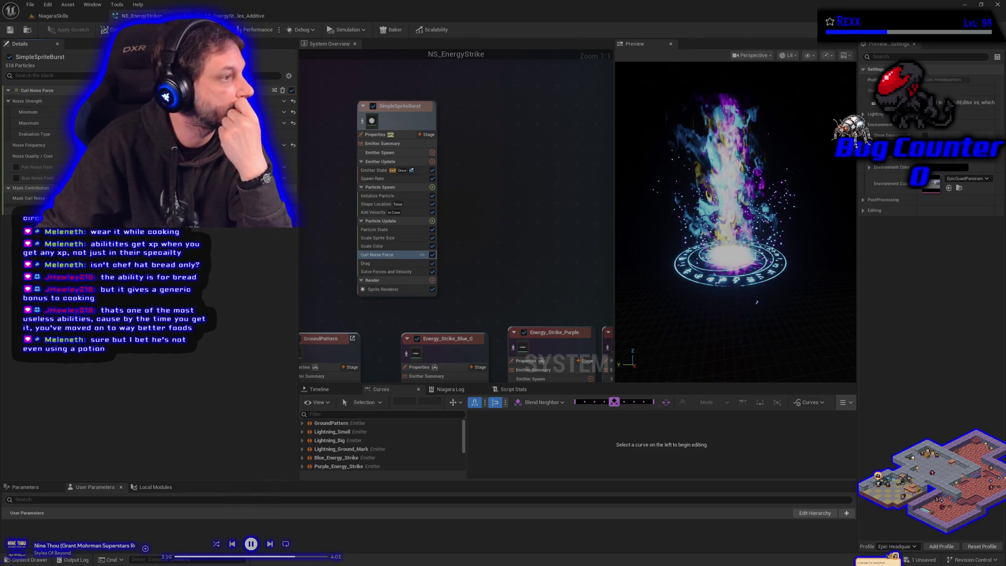
pyautogui.click(16, 168)
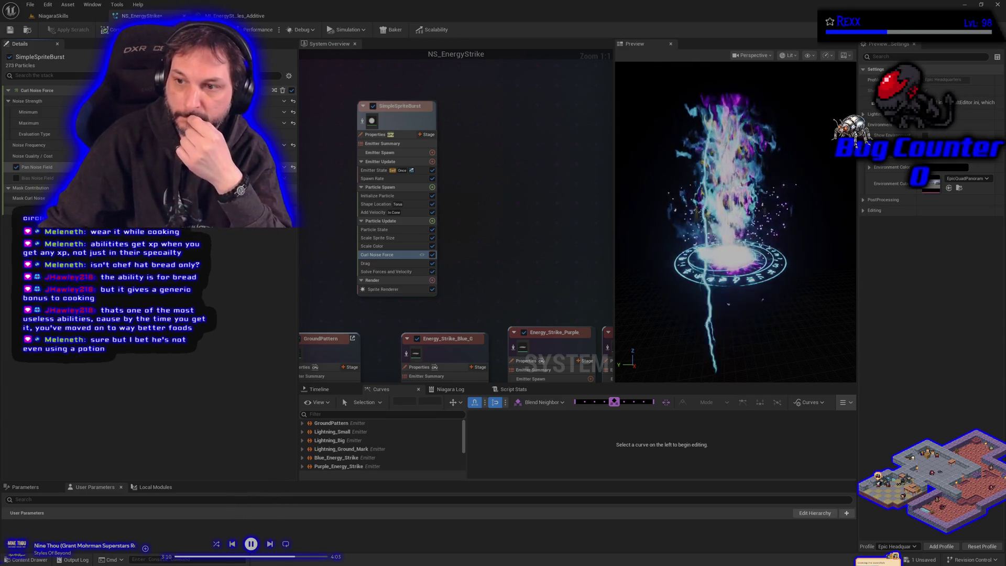
pyautogui.click(10, 30)
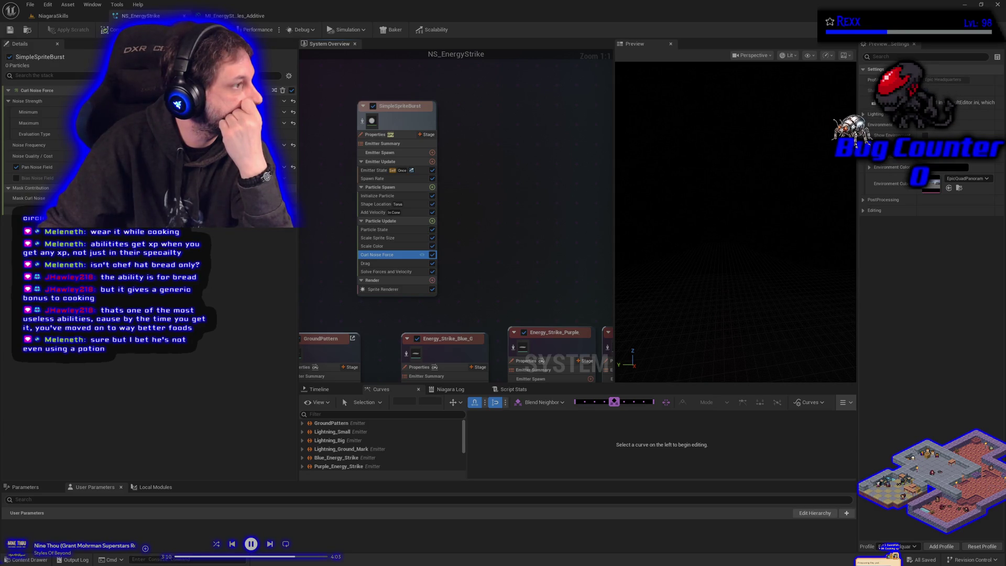
# Rename the SimpleSpriteBurst emitter node to Outburst_Particles and save NS_EnergyStrike
pyautogui.click(411, 106)
pyautogui.doubleClick(411, 106)
pyautogui.write('0')
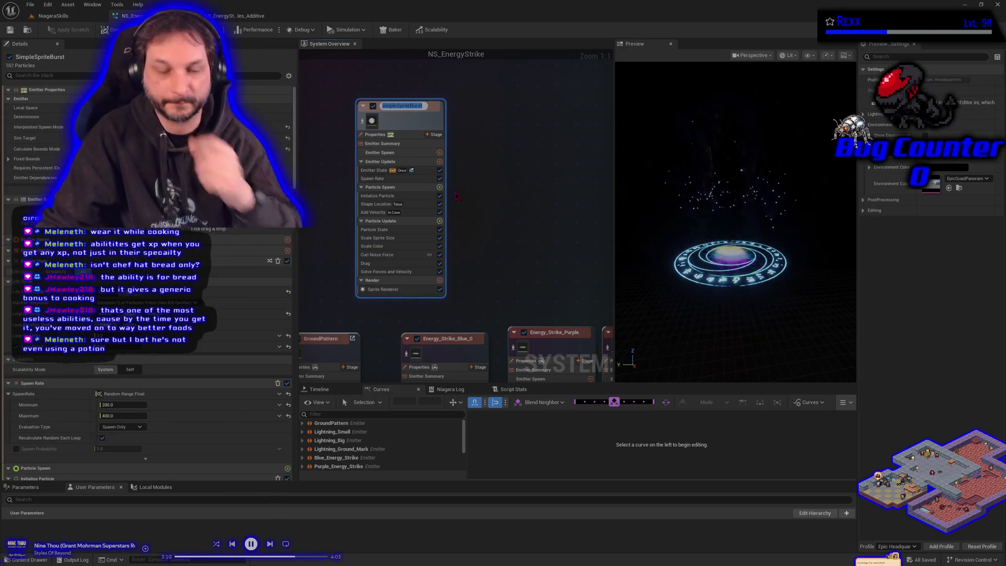
pyautogui.write('utburs')
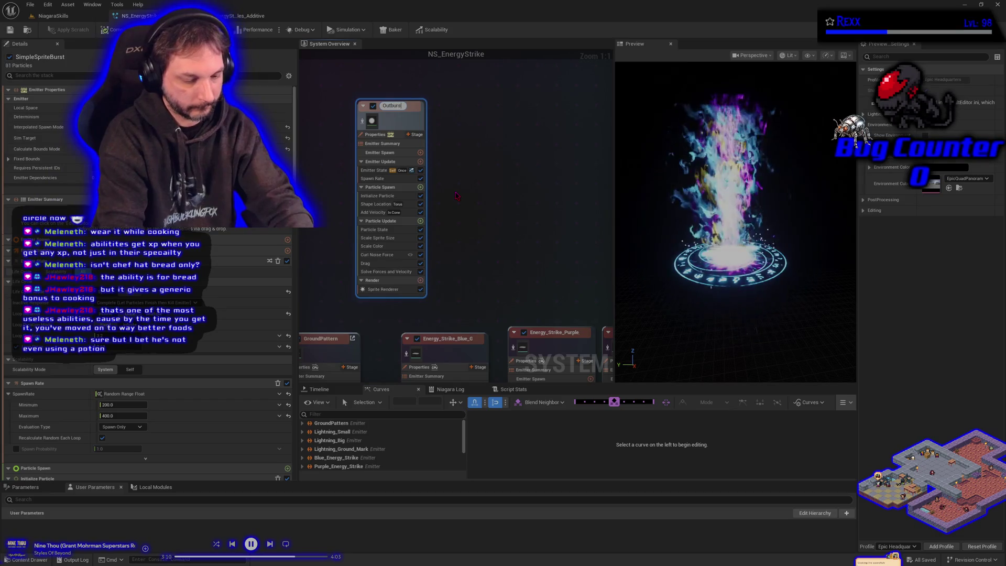
pyautogui.write('t')
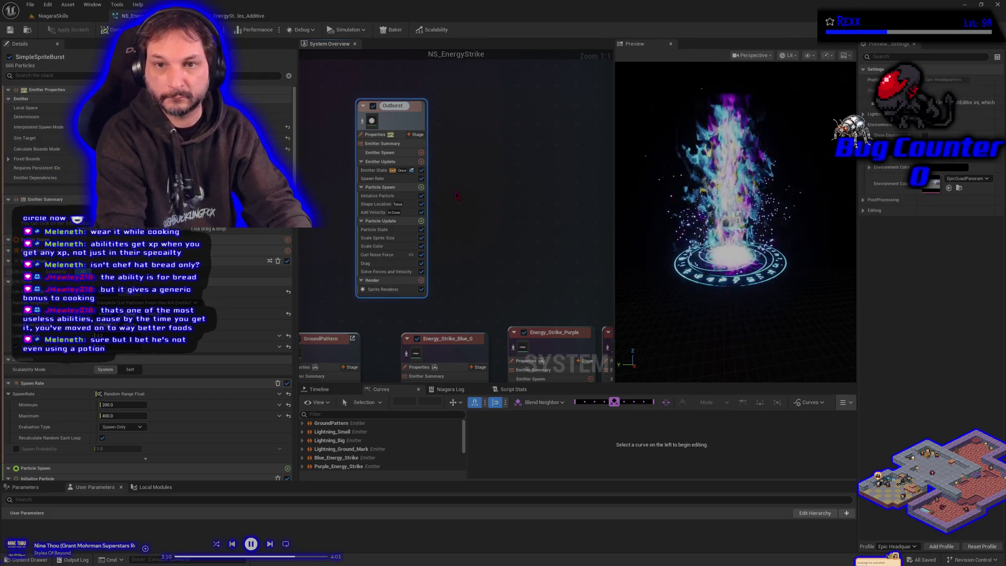
pyautogui.write(' Partic')
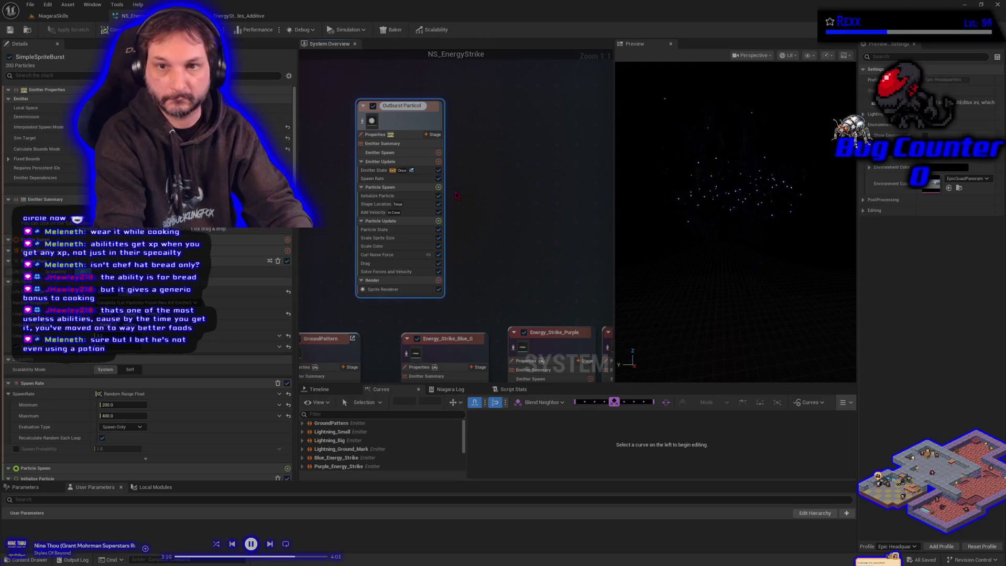
pyautogui.write('les')
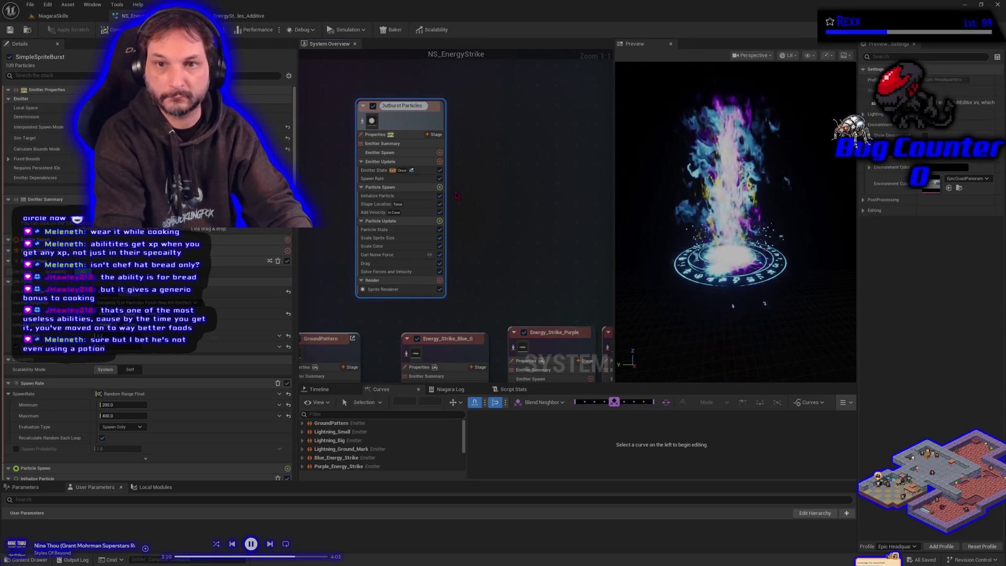
pyautogui.press('Return')
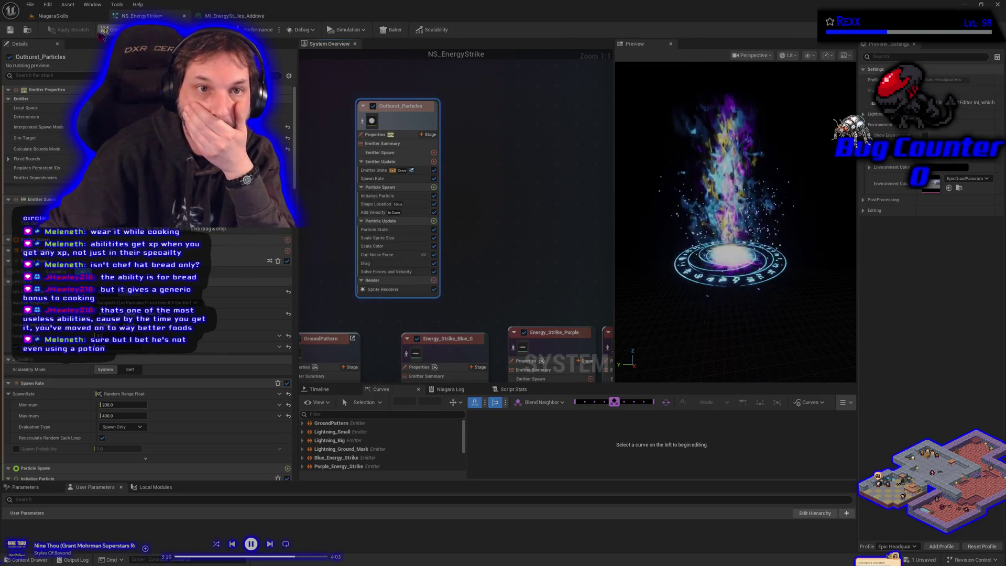
pyautogui.click(11, 31)
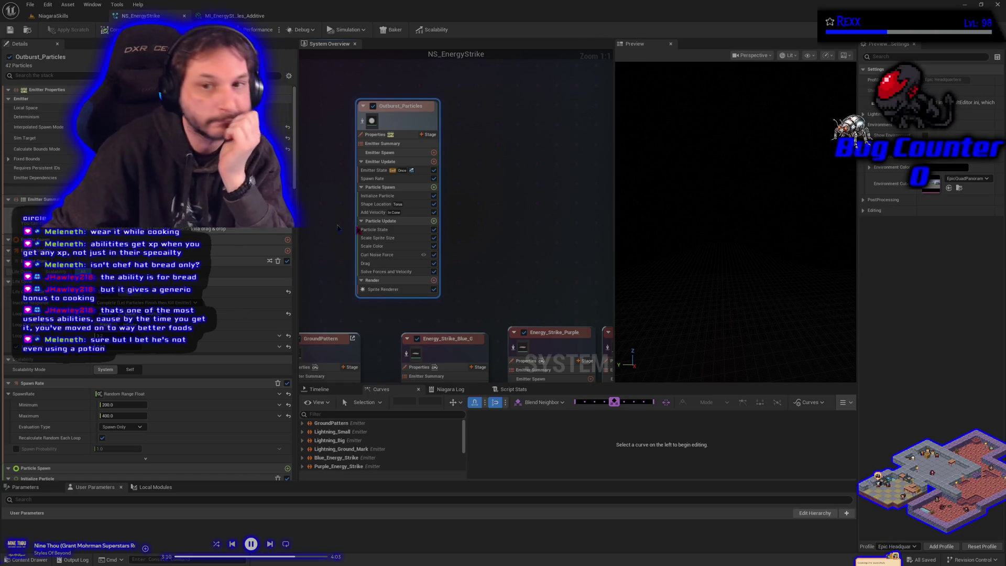
pyautogui.press('Home')
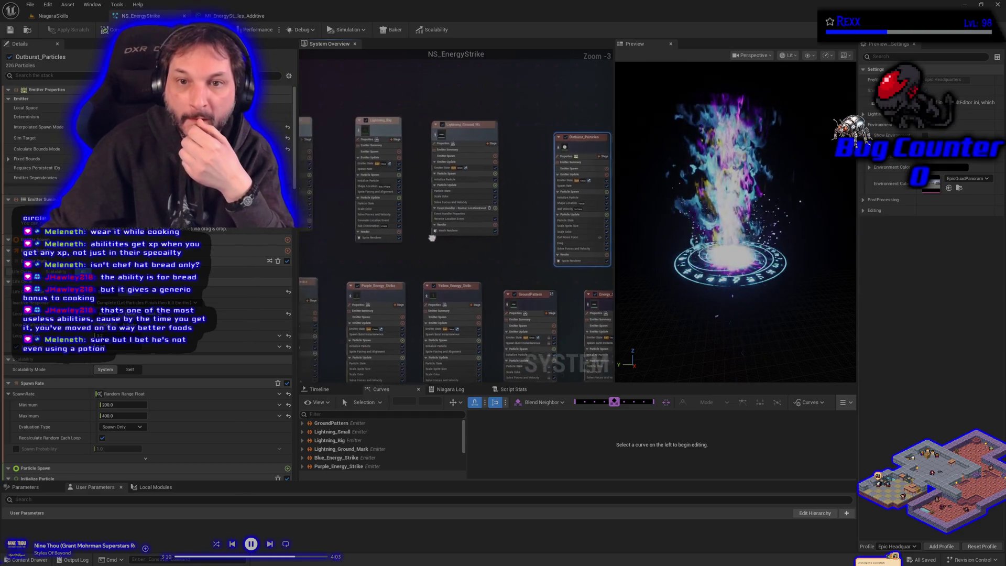
# Shift the four bottom emitters right and duplicate Yellow_Energy_Strike into Yellow_Energy_Strike001
pyautogui.moveTo(428, 235); pyautogui.dragTo(458, 185)
pyautogui.scroll(-2, 458, 185)
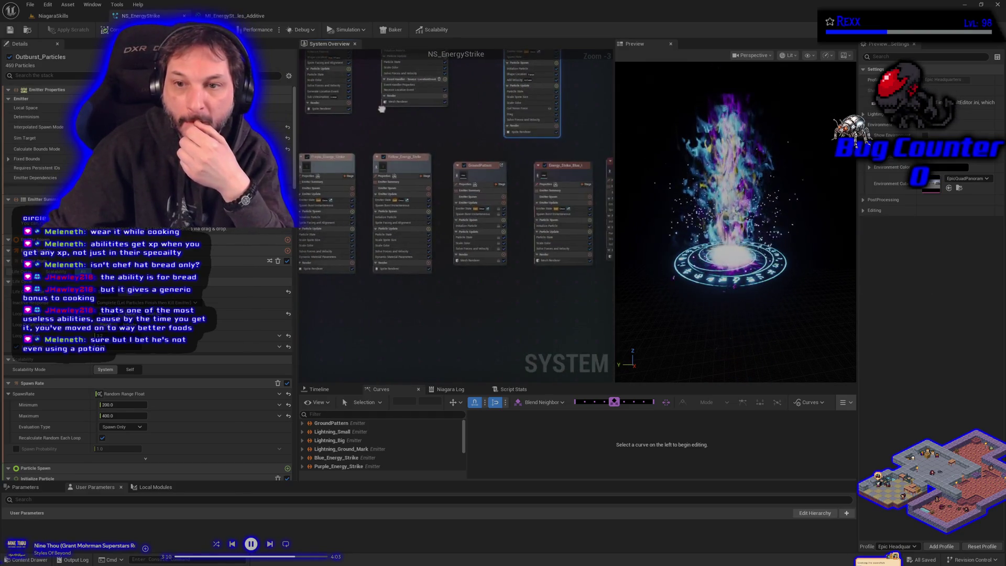
pyautogui.moveTo(430, 268); pyautogui.dragTo(561, 180)
pyautogui.moveTo(435, 208); pyautogui.dragTo(503, 207)
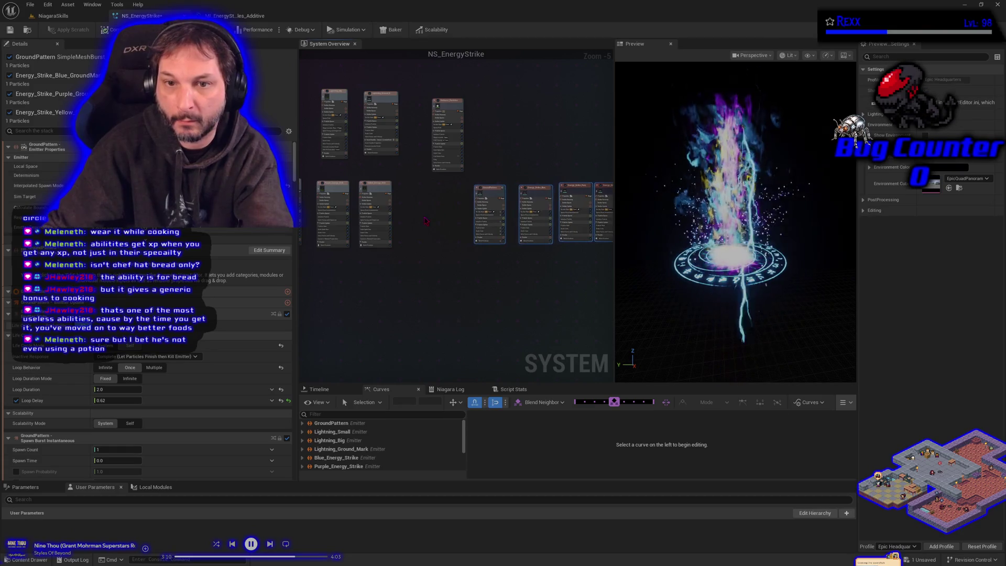
pyautogui.click(389, 212)
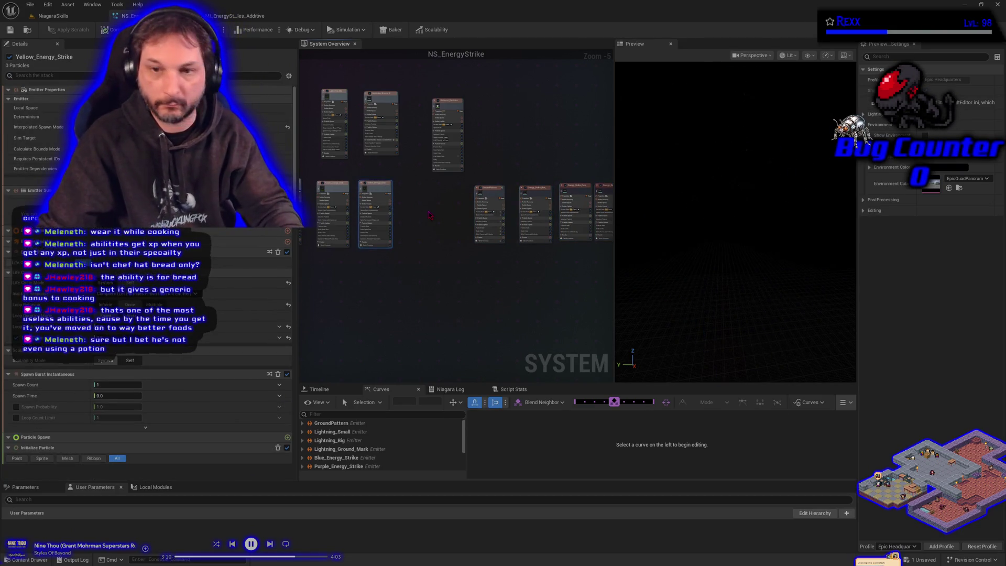
pyautogui.hotkey('ctrl', 'd')
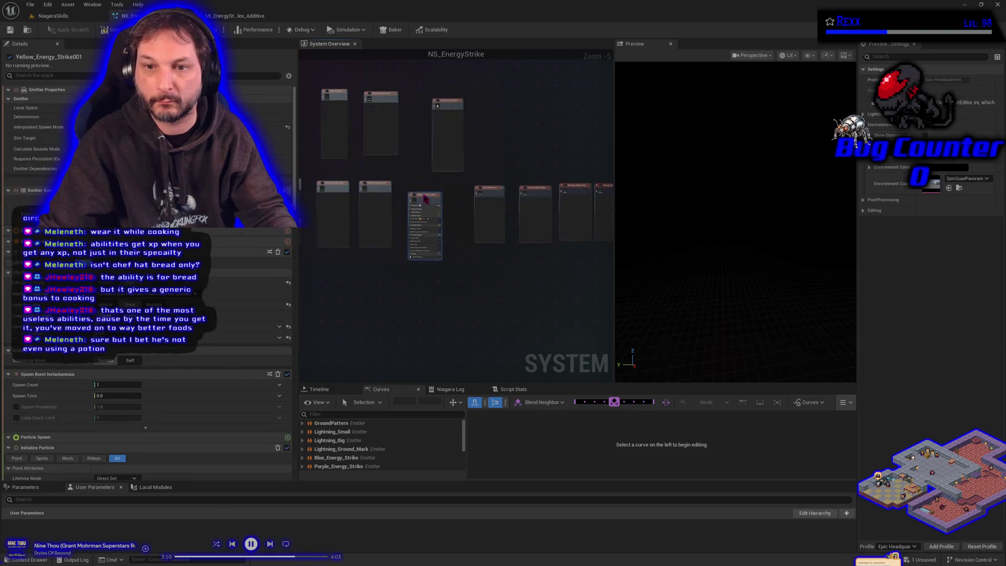
# Rename Yellow_Energy_Strike001 to Black_Energy_Strike, dropping the 001 suffix, and save
pyautogui.scroll(5, 461, 180)
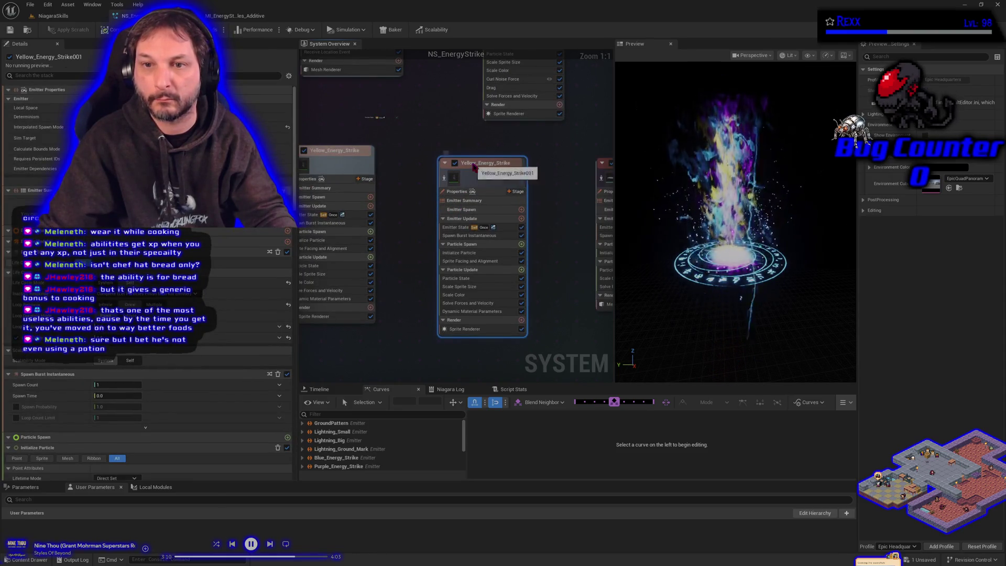
pyautogui.press('Return')
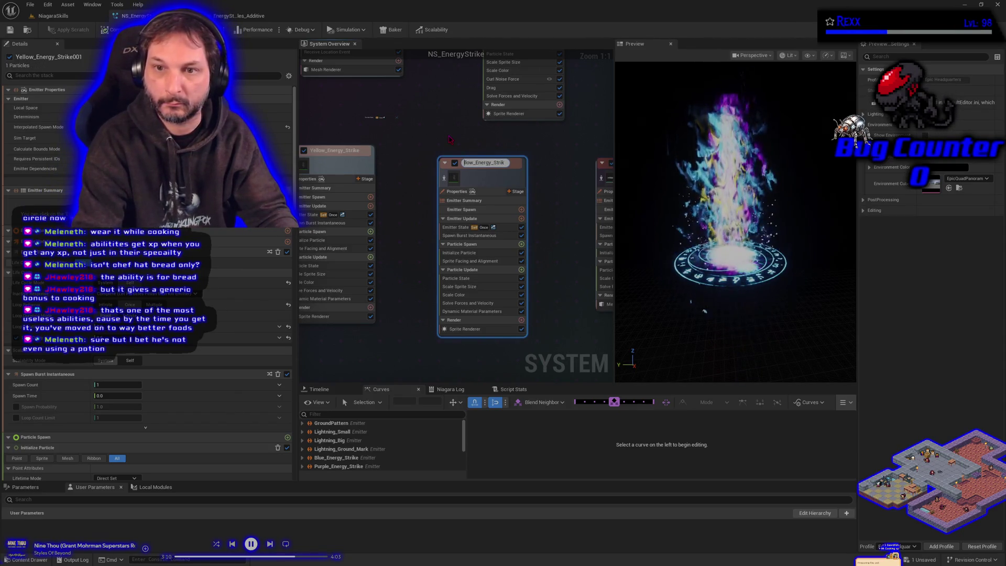
pyautogui.write('Black')
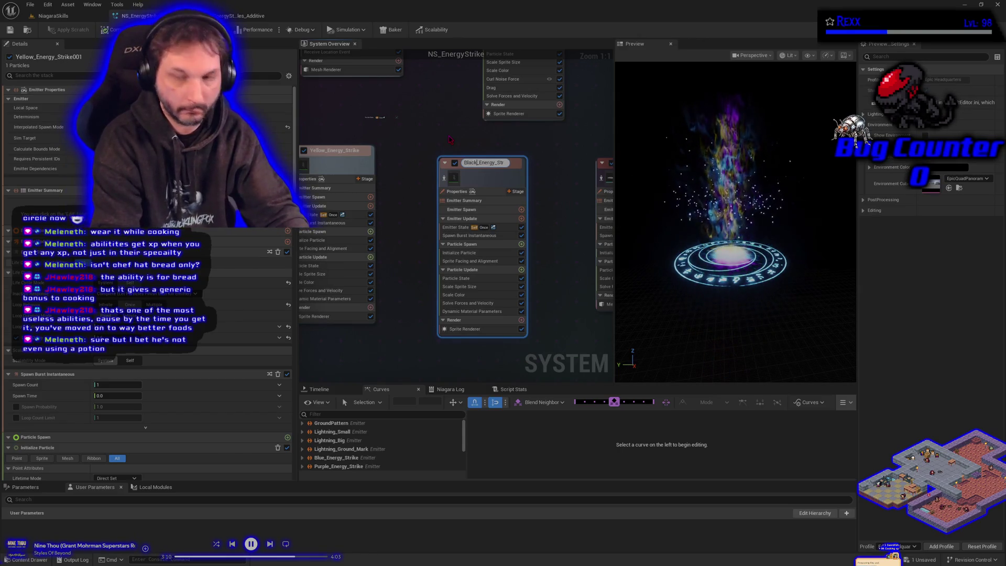
pyautogui.write('lack')
pyautogui.press('Return')
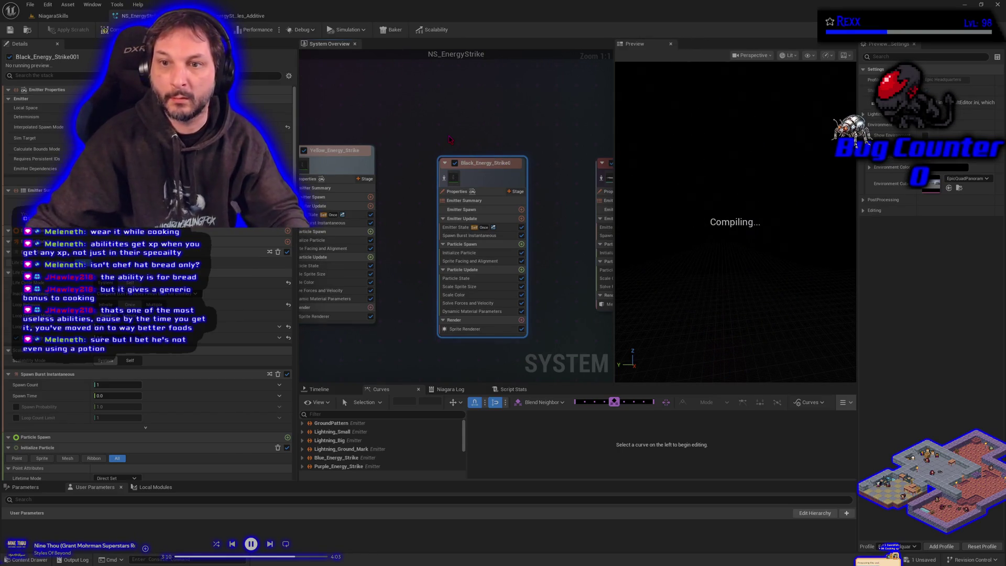
pyautogui.doubleClick(485, 163)
pyautogui.press('BackSpace')
pyautogui.press('BackSpace')
pyautogui.press('BackSpace')
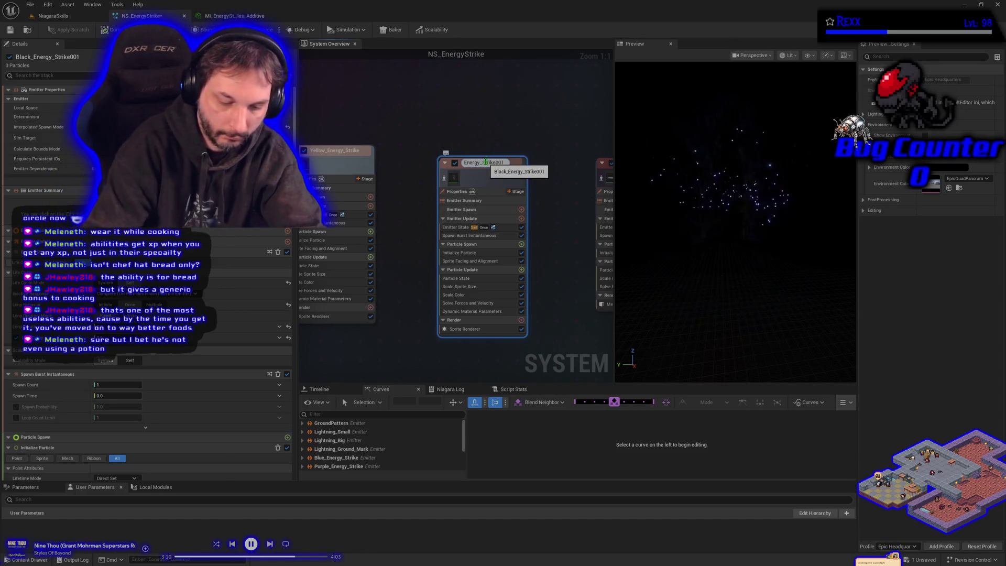
pyautogui.press('Return')
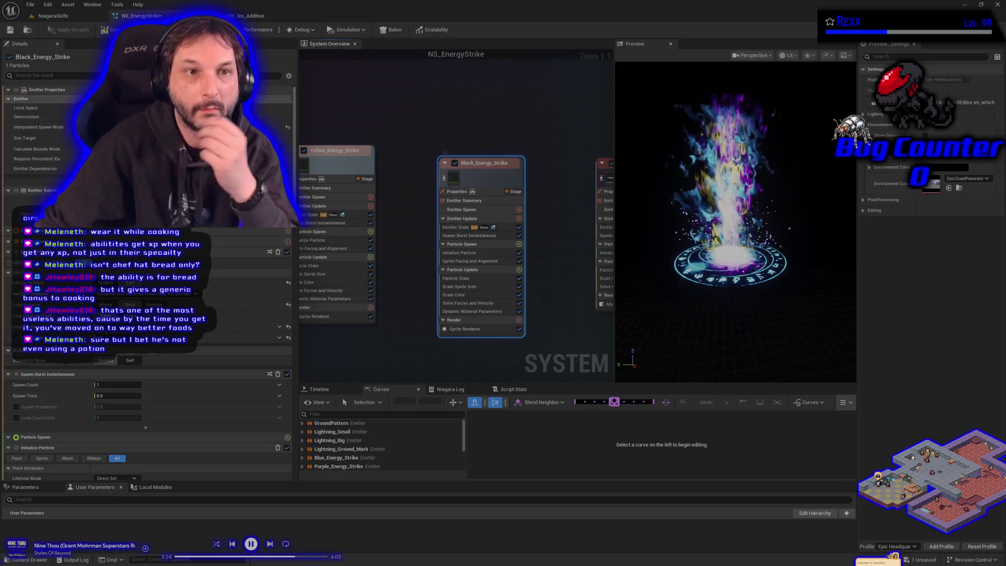
pyautogui.click(10, 31)
pyautogui.click(10, 30)
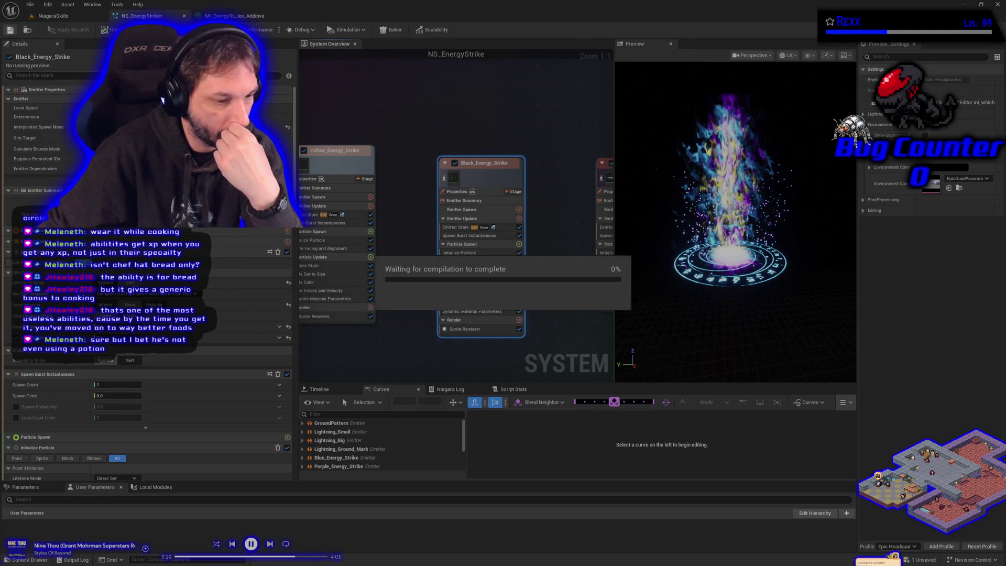
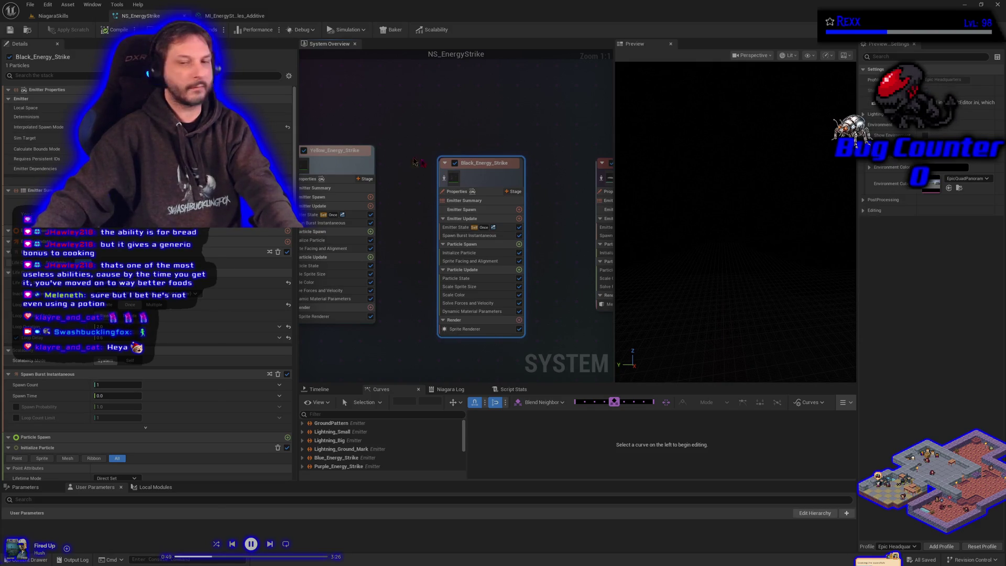
# Show the Black_Energy_Strike emitter's Sprite Renderer settings and bring up the EnergyStrike assets in the Content Drawer
pyautogui.click(477, 329)
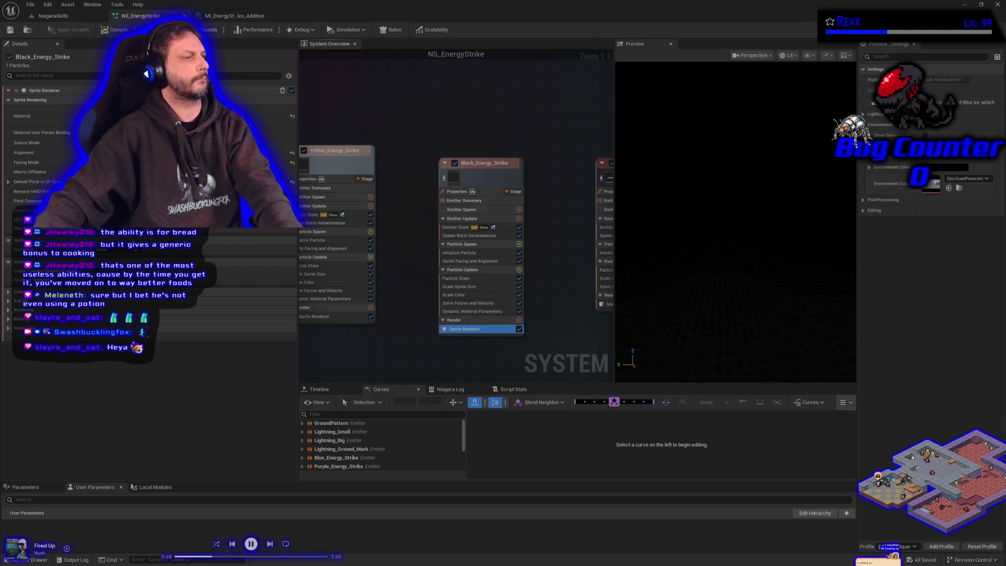
pyautogui.click(41, 559)
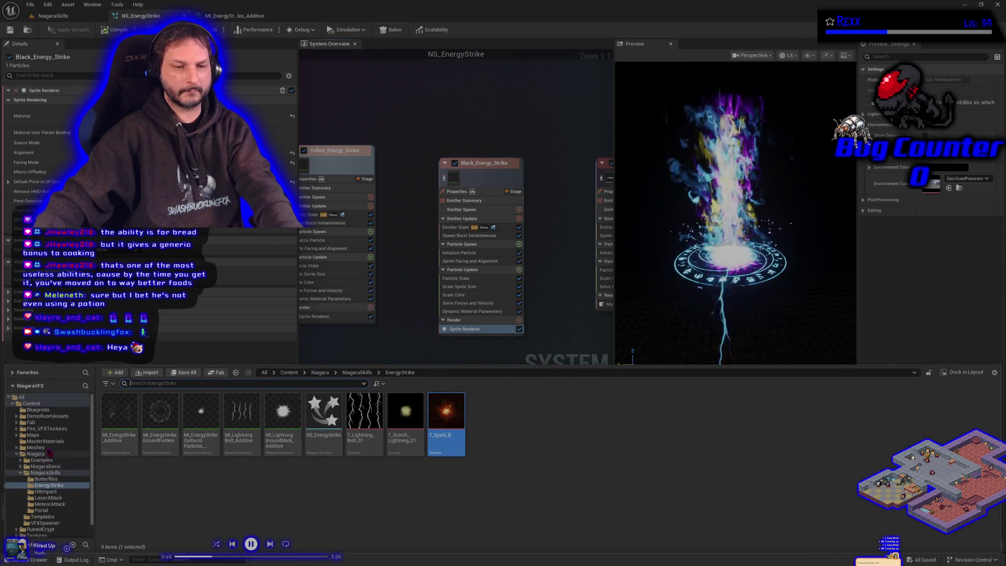
# Duplicate M_PanDistortDynParamMaster_Additive in MasterMaterials as M_PanDistortDynParamMaster_Trans and open the copy
pyautogui.click(47, 441)
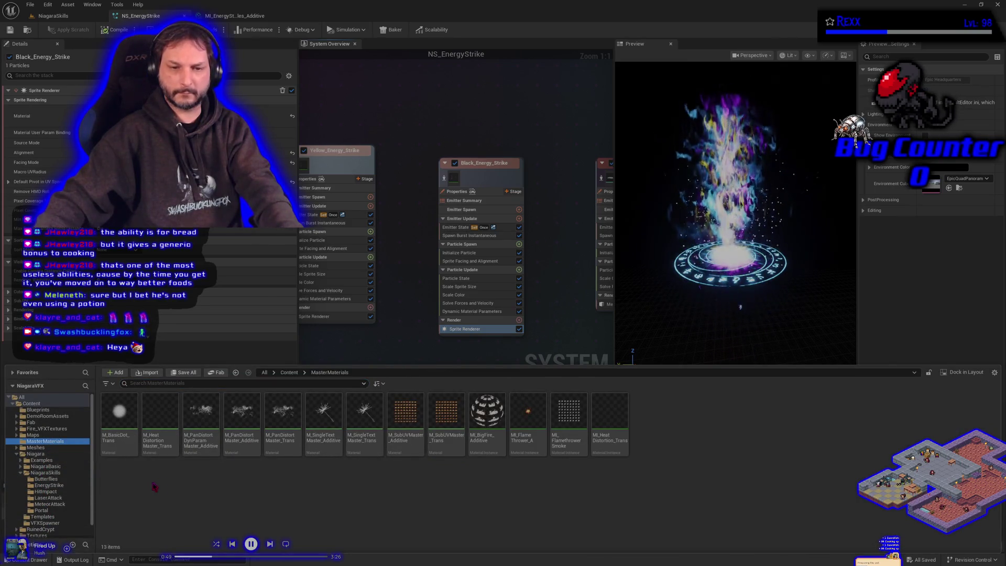
pyautogui.moveTo(198, 454)
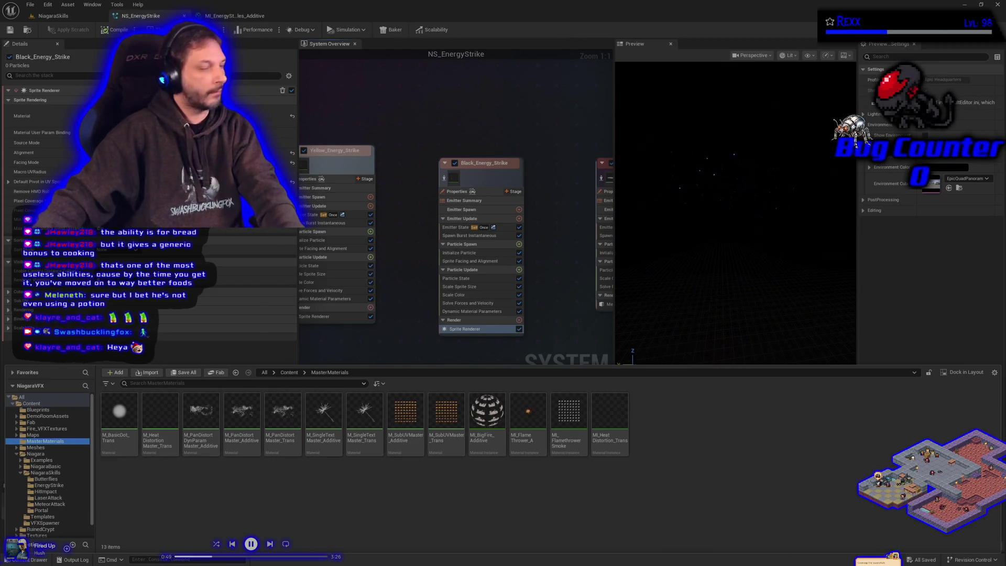
pyautogui.rightClick(207, 430)
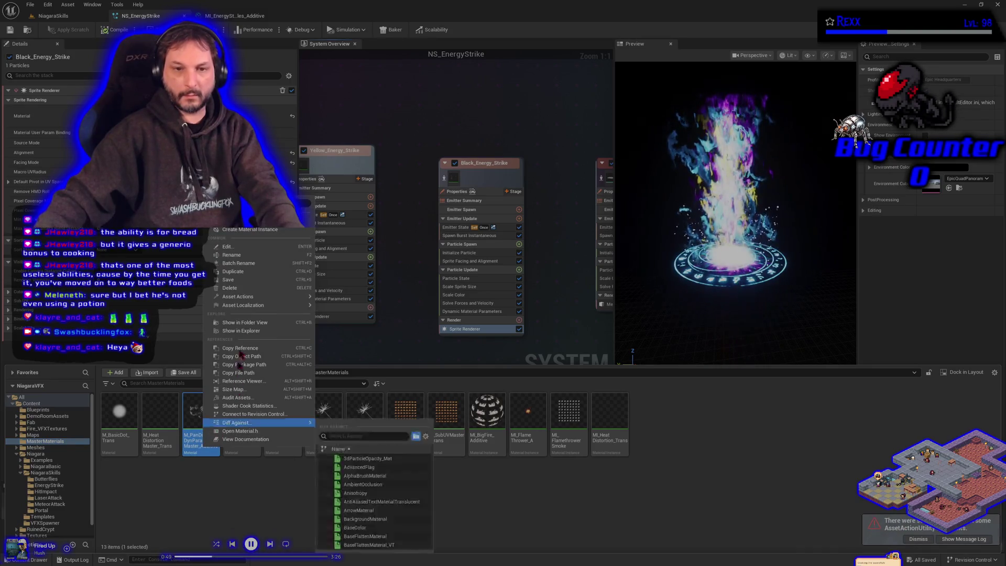
pyautogui.click(233, 272)
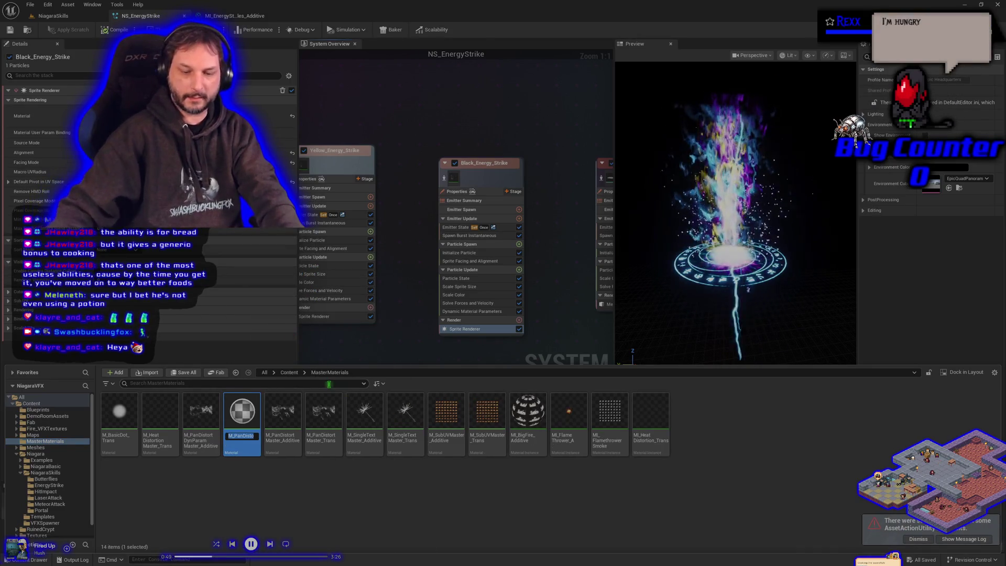
pyautogui.write('M_PanDistortMaster_Addi')
pyautogui.press('BackSpace')
pyautogui.press('BackSpace')
pyautogui.press('BackSpace')
pyautogui.press('BackSpace')
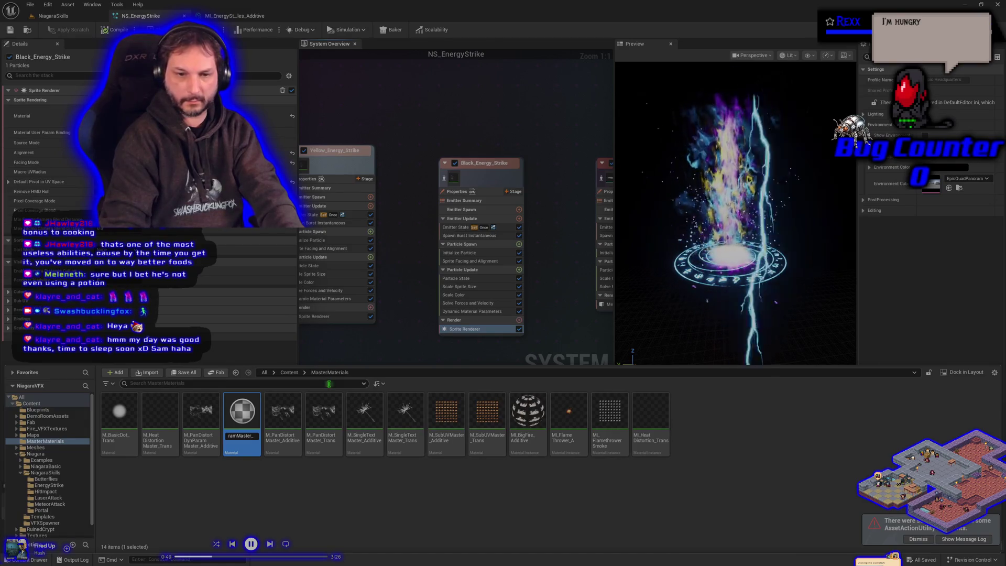
pyautogui.write('Trans')
pyautogui.press('Return')
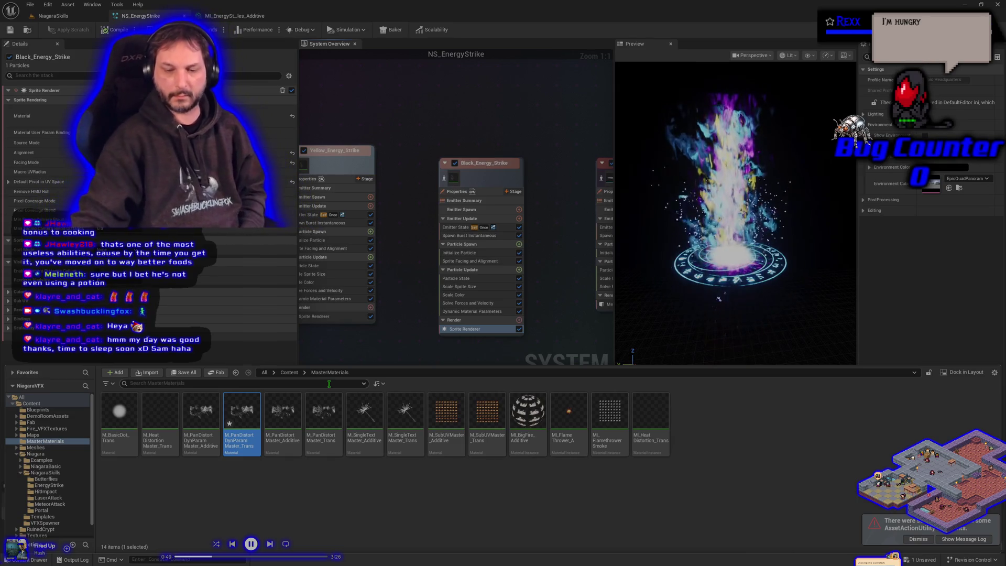
pyautogui.doubleClick(241, 414)
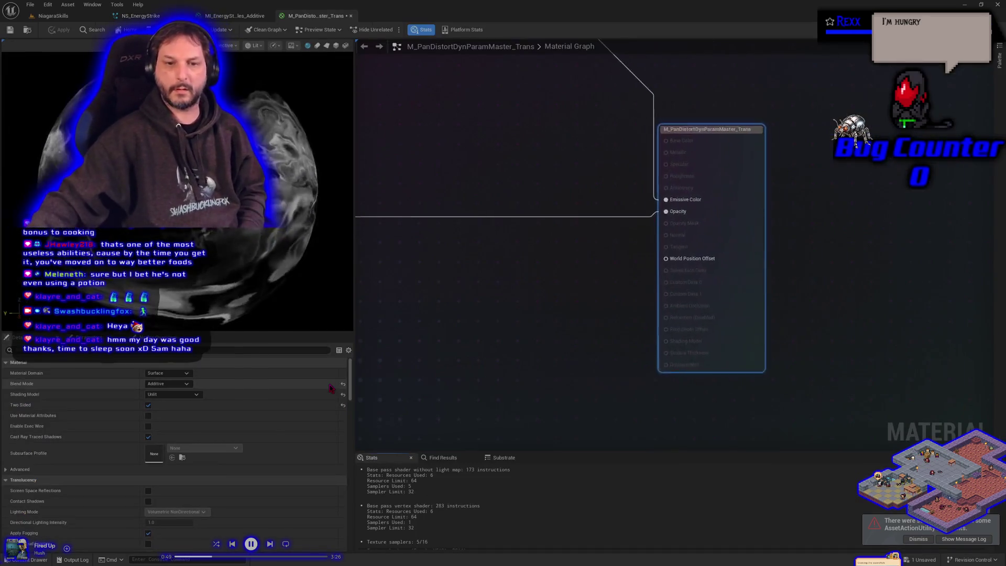
# Switch M_PanDistortDynParamMaster_Trans to Translucent blend mode, then apply and save it
pyautogui.click(157, 383)
pyautogui.click(170, 408)
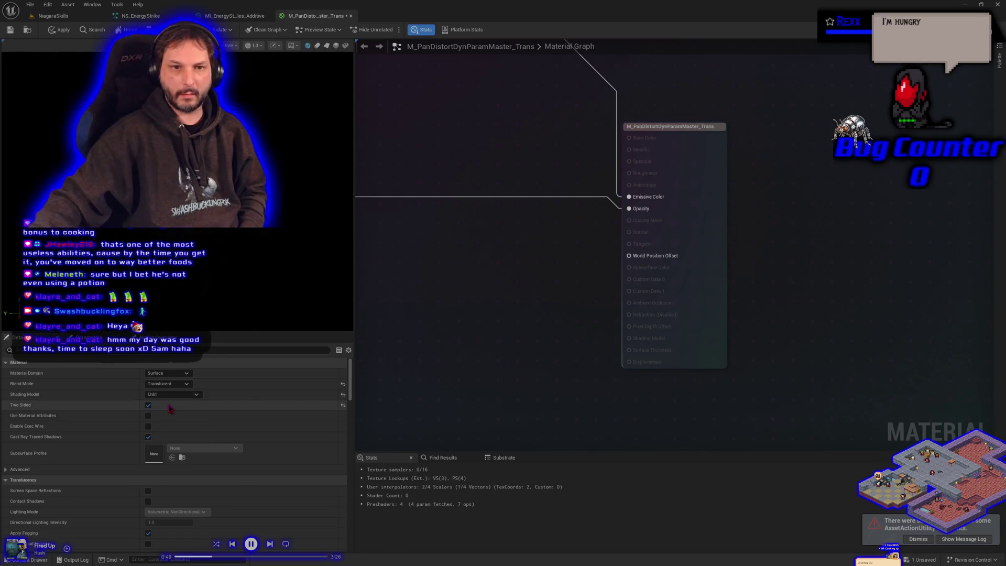
pyautogui.click(62, 32)
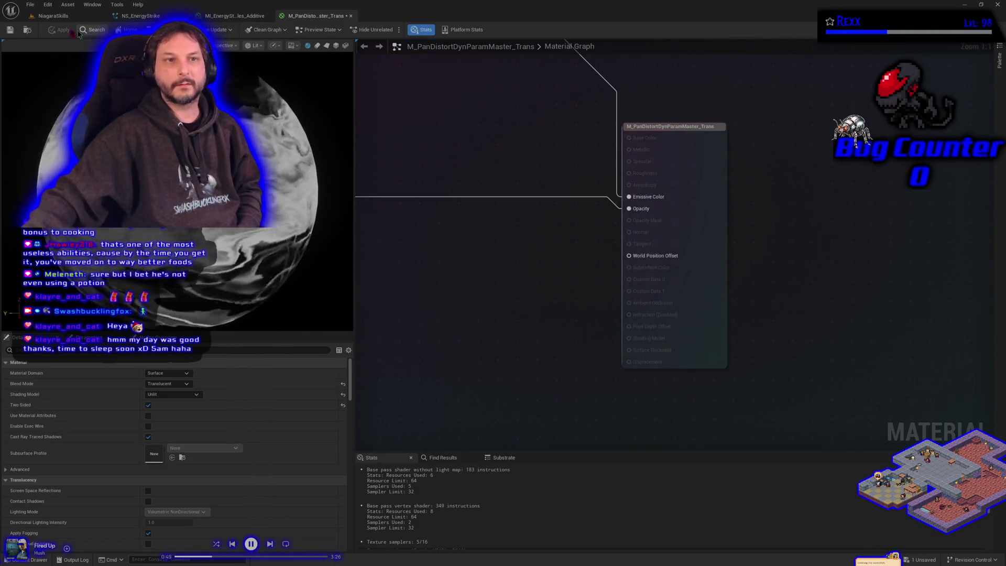
pyautogui.click(10, 30)
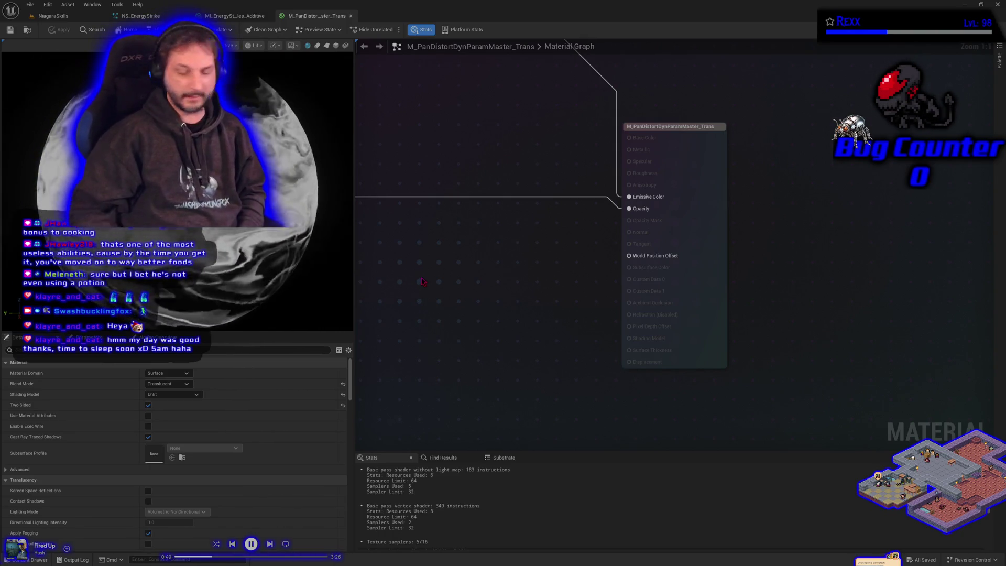
pyautogui.moveTo(434, 277); pyautogui.dragTo(451, 287)
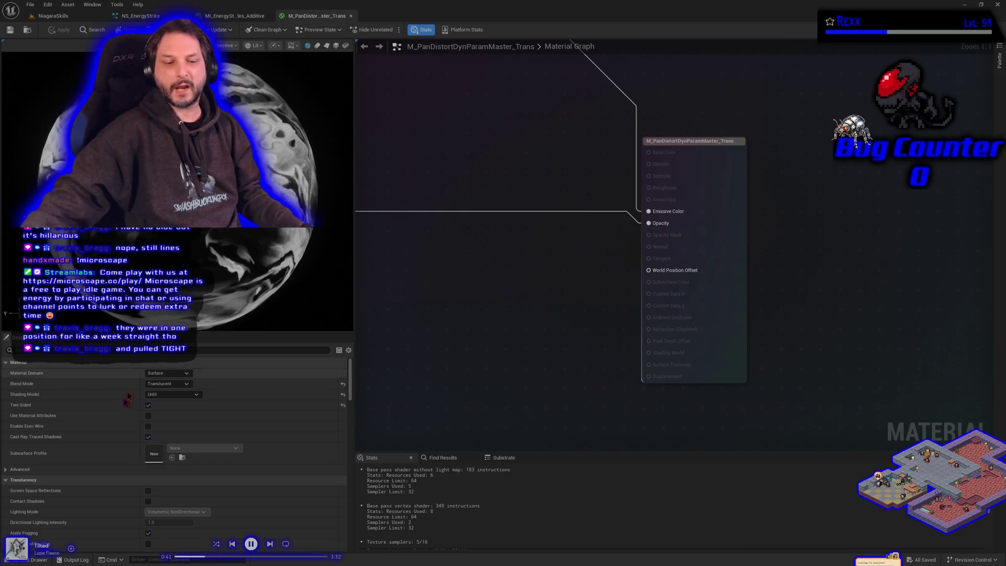
pyautogui.click(27, 559)
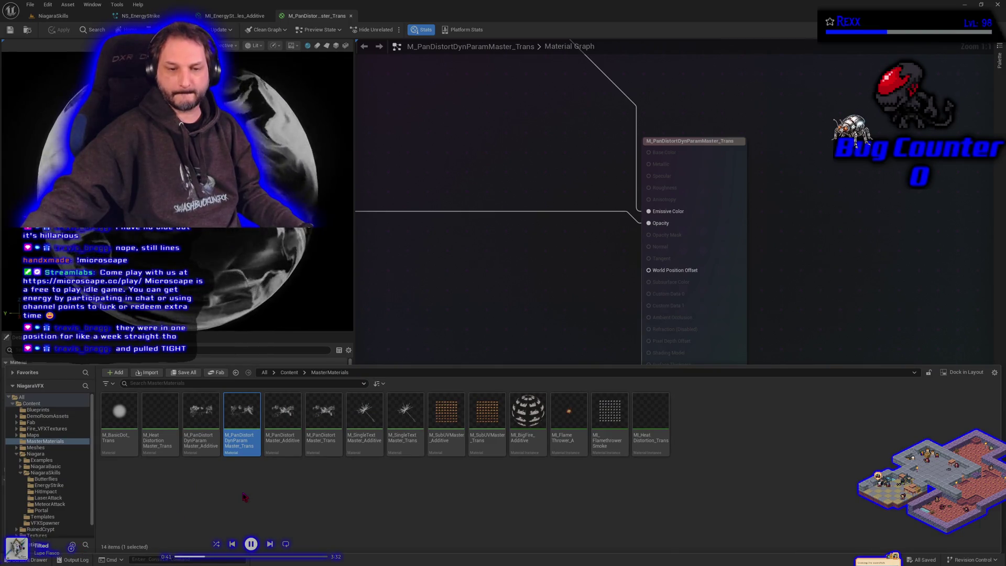
# In the EnergyStrike folder, select MI_EnergyStrike_Additive and bring up its asset actions
pyautogui.click(51, 485)
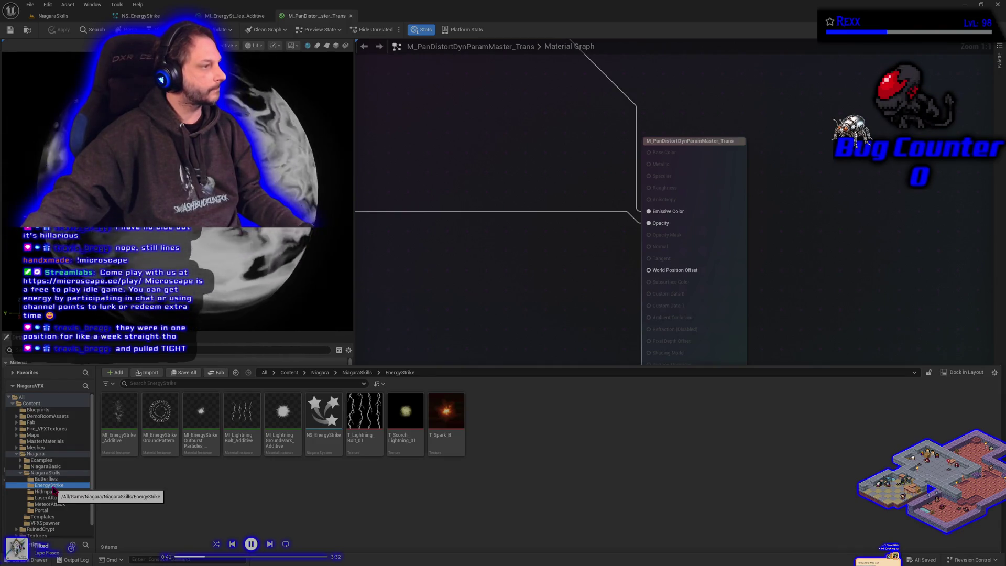
pyautogui.moveTo(208, 448)
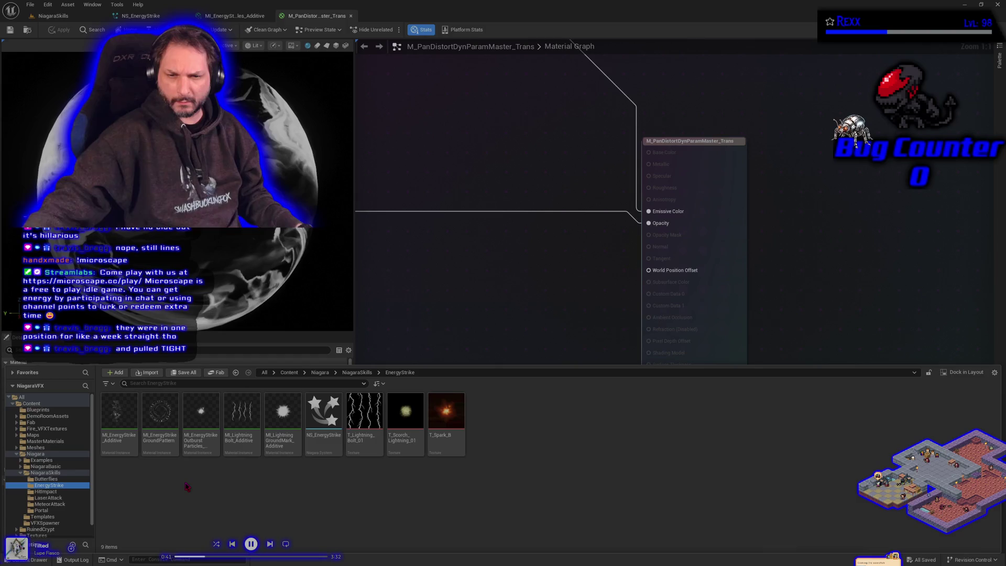
pyautogui.click(121, 438)
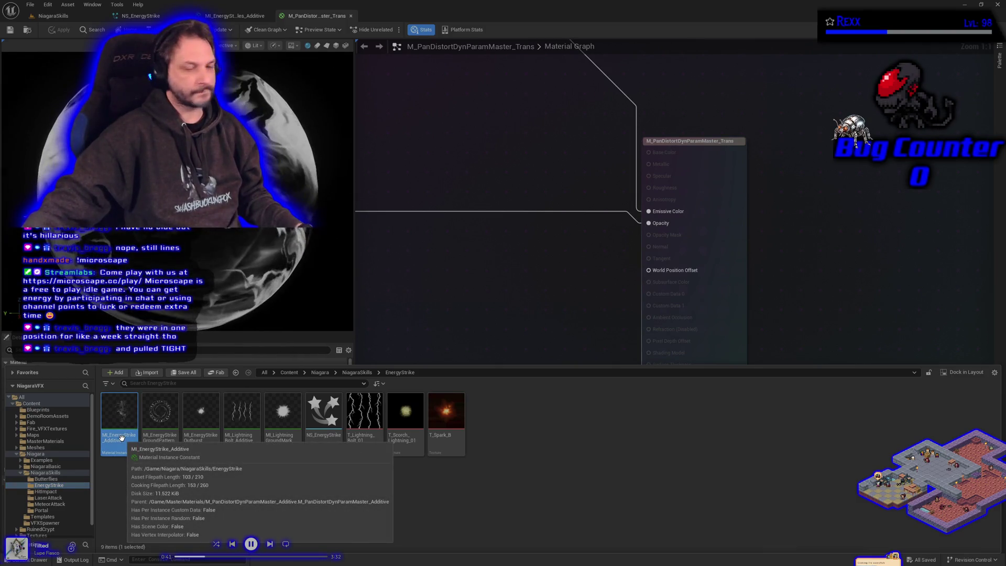
pyautogui.rightClick(122, 438)
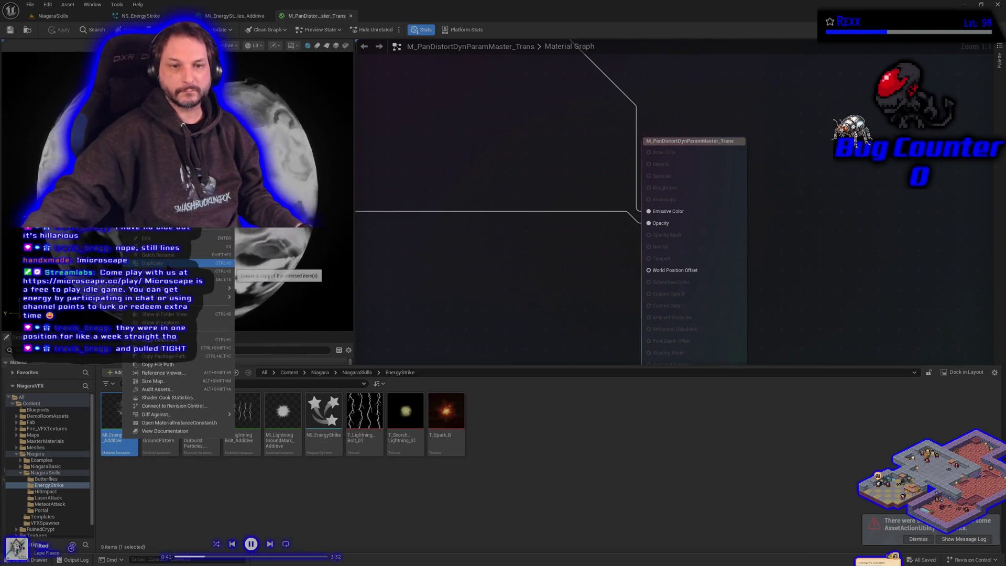